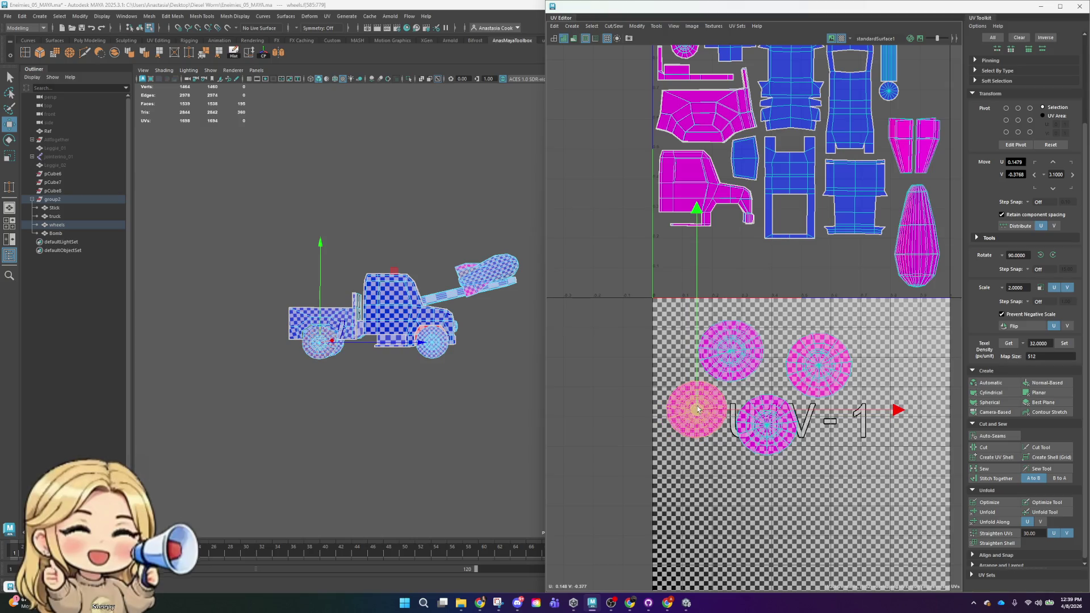
# - Reposition the lower-left and upper-left wheel UV shells closer together
pyautogui.moveTo(861, 327)
pyautogui.mouseDown()
pyautogui.moveTo(820, 383)
pyautogui.moveTo(801, 379)
pyautogui.mouseUp()
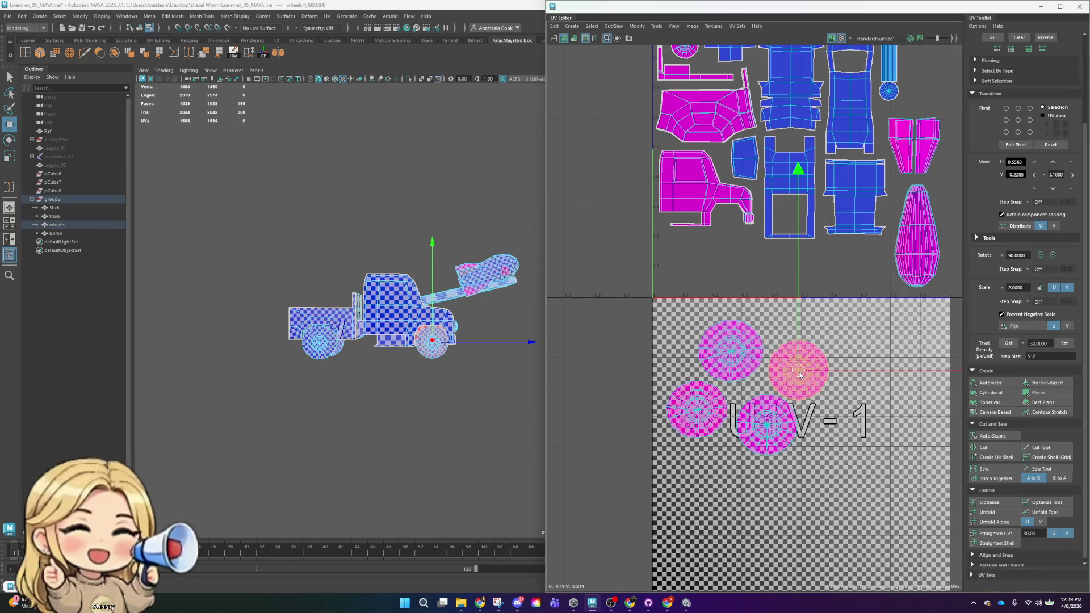
pyautogui.click(731, 351)
pyautogui.press('w')
pyautogui.moveTo(731, 351); pyautogui.dragTo(736, 358)
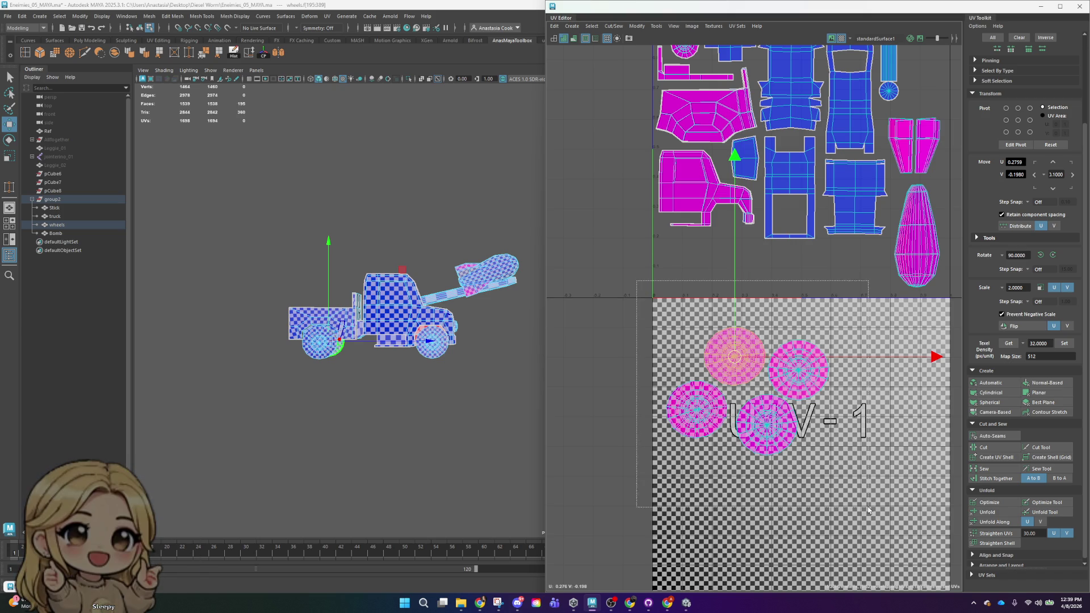
# - Scale the wheel UV shells down around their centre
pyautogui.press('r')
pyautogui.press('e')
pyautogui.press('r')
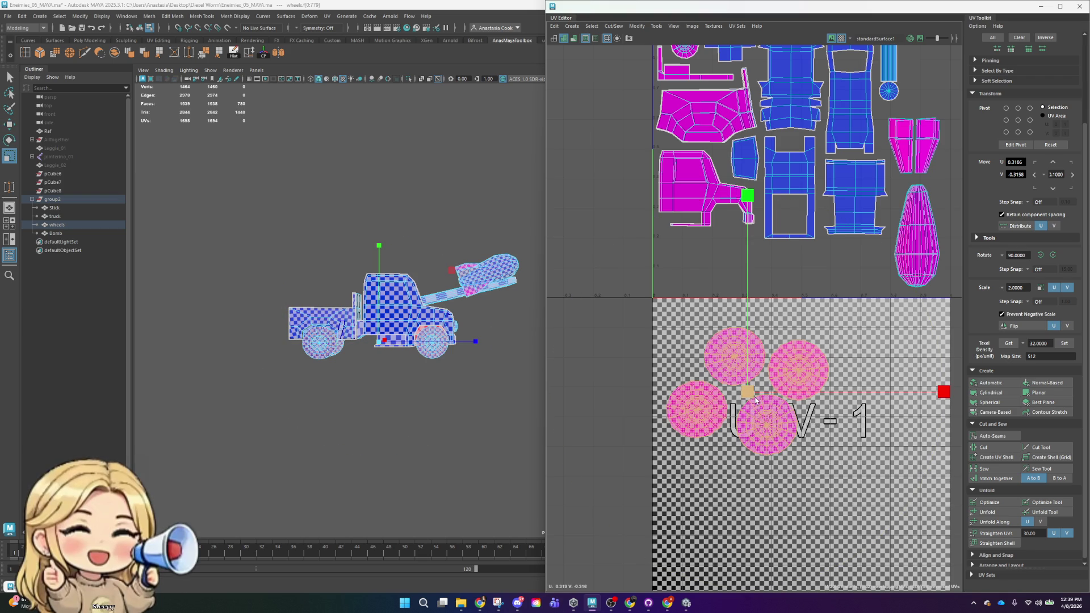
pyautogui.moveTo(756, 400); pyautogui.dragTo(730, 364)
pyautogui.press('w')
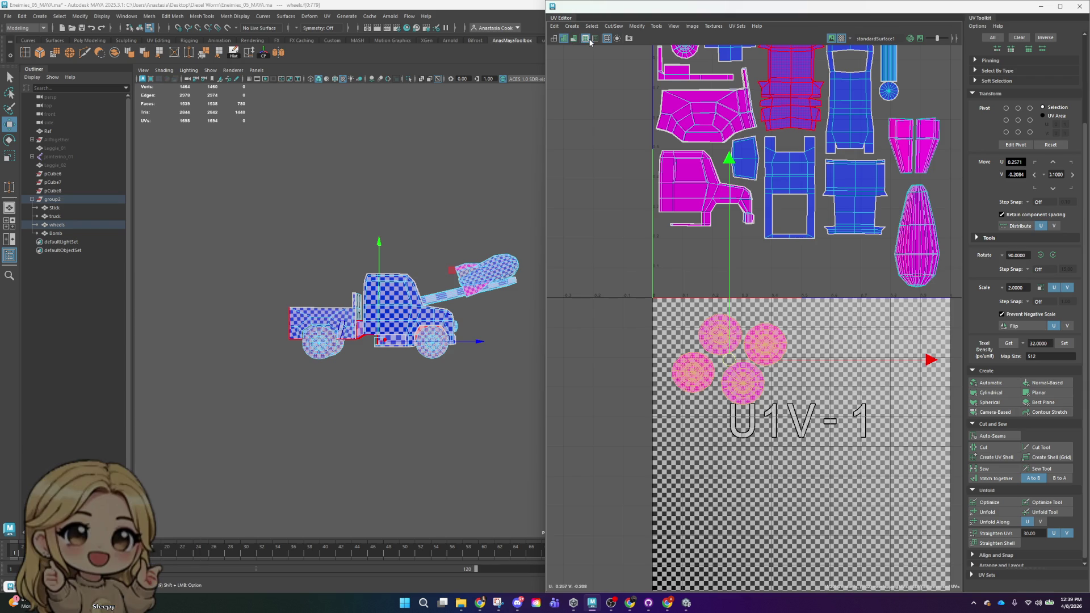
pyautogui.scroll(-2, 801, 338)
pyautogui.scroll(-2, 800, 339)
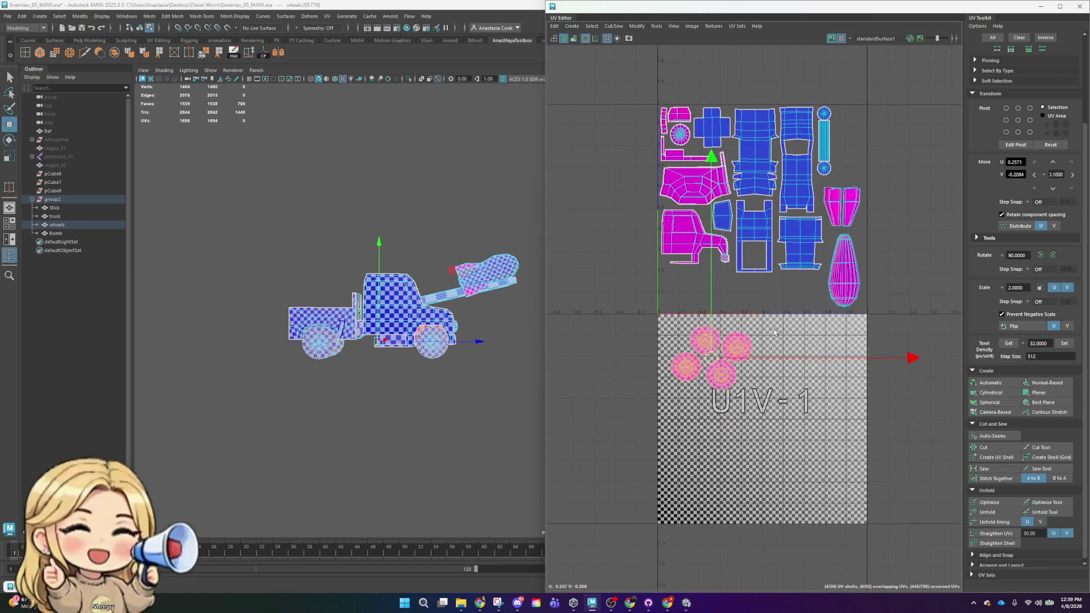
pyautogui.scroll(2, 707, 317)
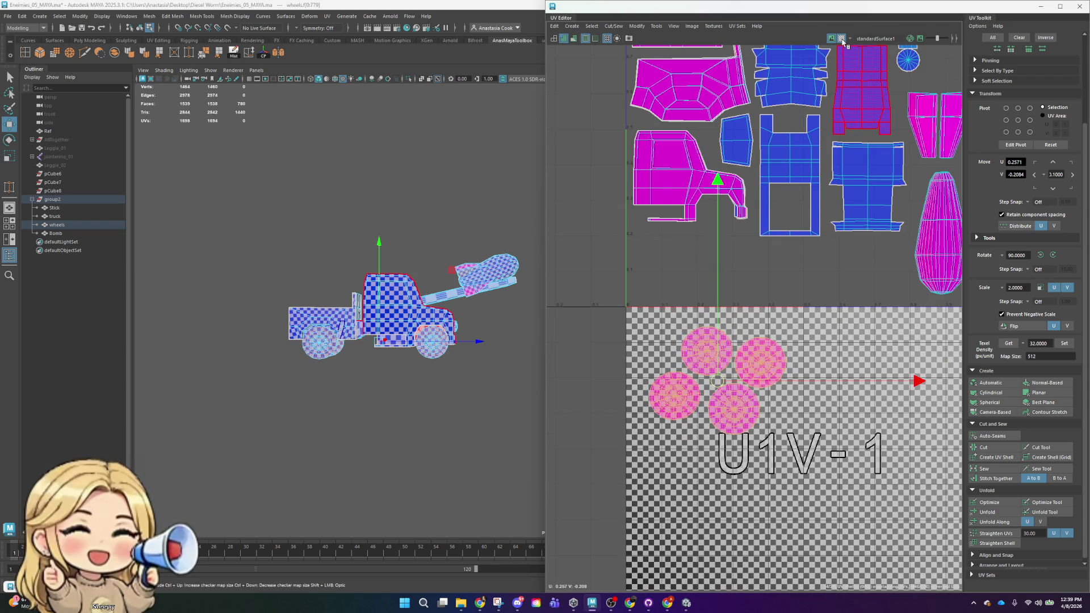
# - Turn off the checker display and nudge the upper-left wheel shell up and right
pyautogui.click(842, 39)
pyautogui.scroll(2, 759, 413)
pyautogui.scroll(2, 674, 394)
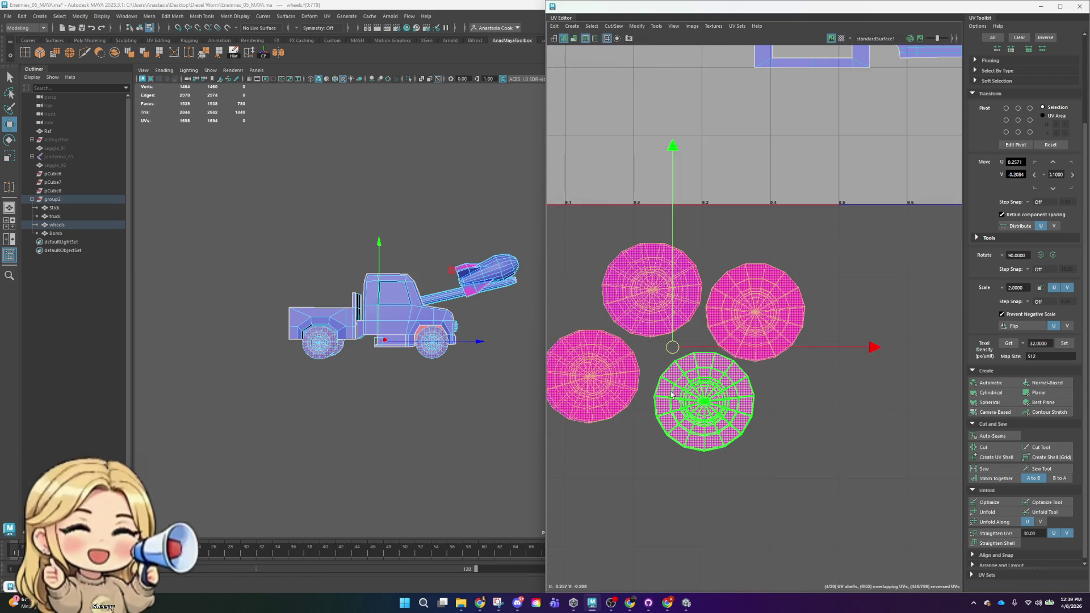
pyautogui.click(779, 302)
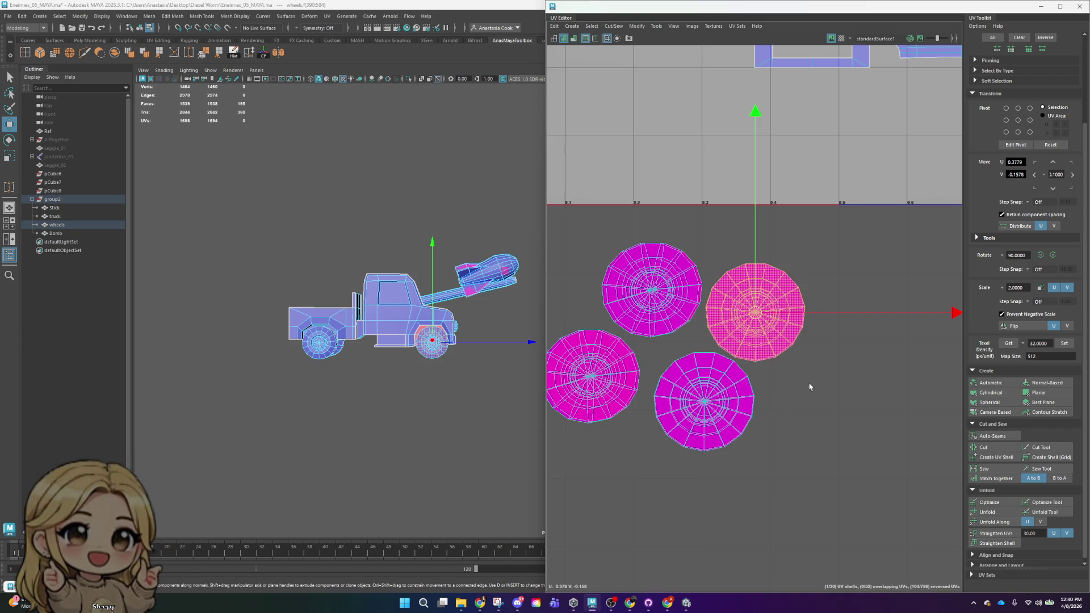
pyautogui.click(651, 289)
pyautogui.moveTo(653, 291); pyautogui.dragTo(673, 285)
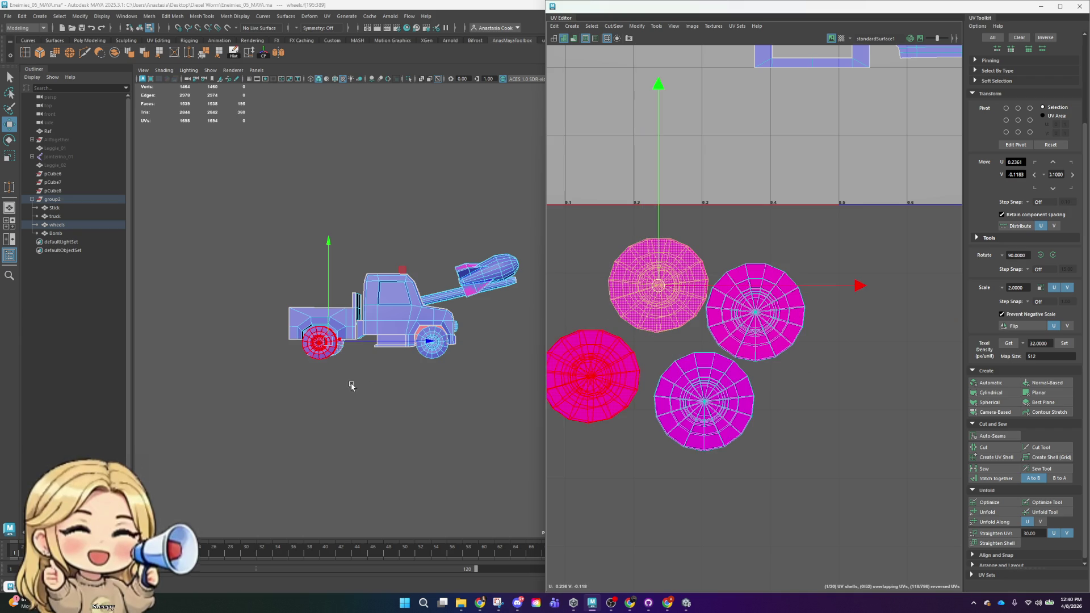
# - Frame the truck's rear in the viewport and select the lower-left wheel shell
pyautogui.keyDown('alt'); pyautogui.moveTo(350, 386); pyautogui.dragTo(516, 309); pyautogui.keyUp('alt')
pyautogui.rightClick(517, 308)
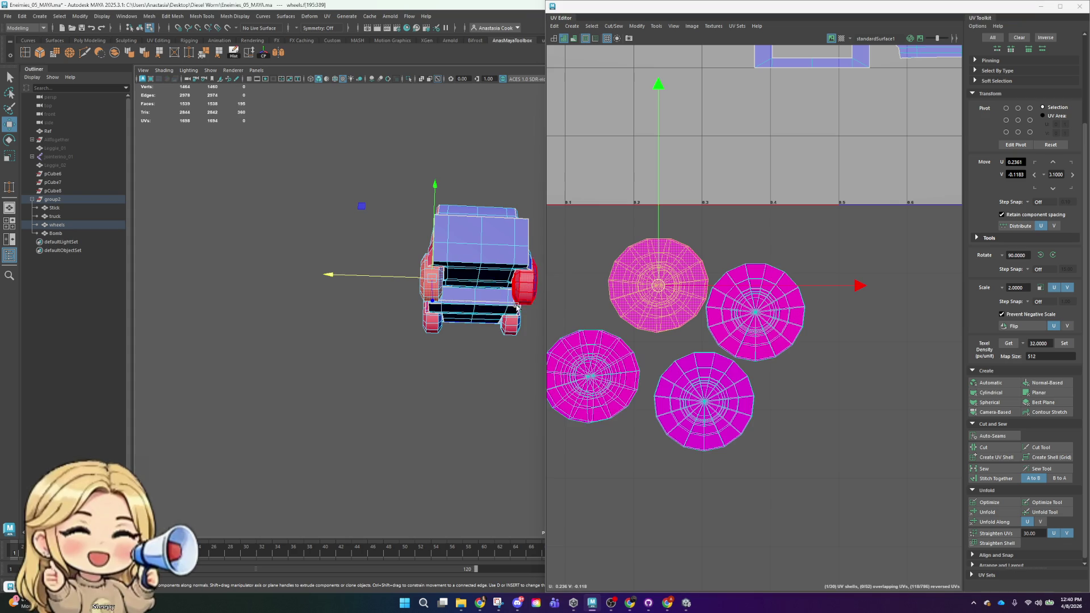
pyautogui.press('f')
pyautogui.click(402, 303)
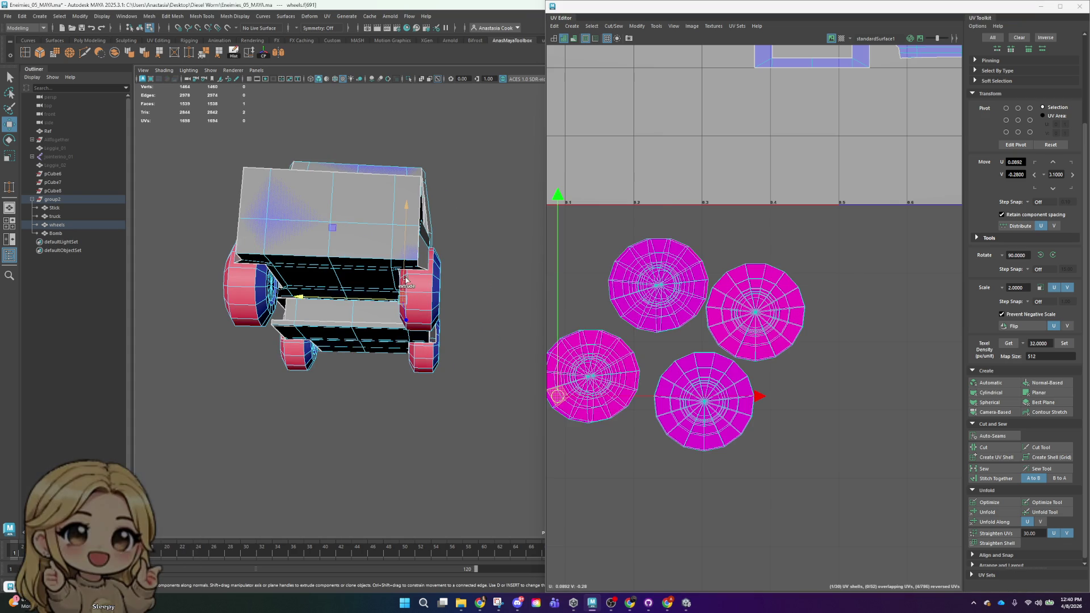
pyautogui.scroll(5, 410, 313)
pyautogui.scroll(-2, 378, 333)
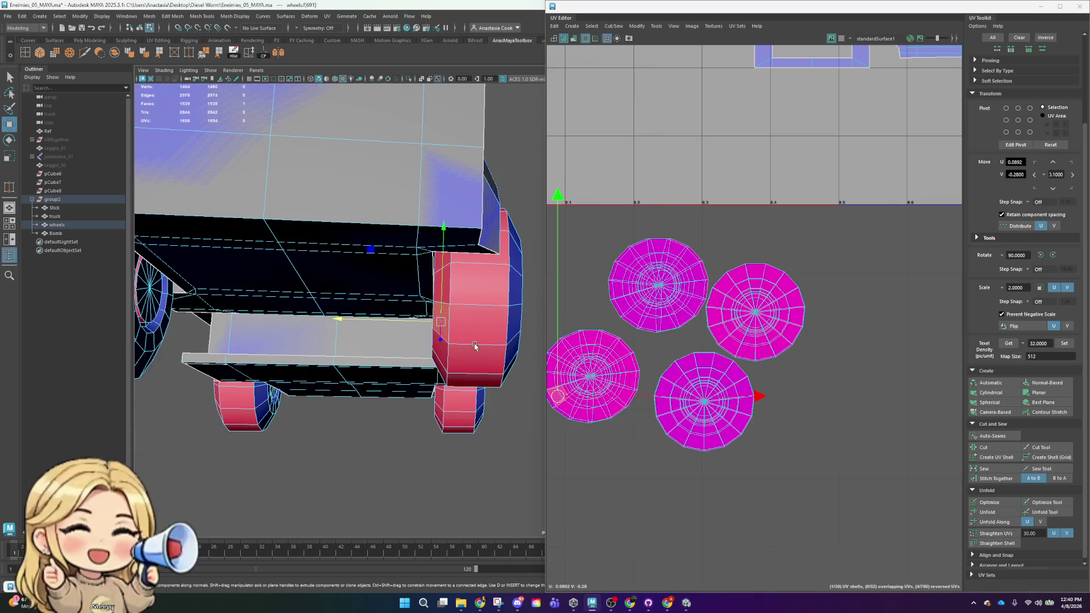
# - Select all four wheel shells by their faces on the truck model
pyautogui.doubleClick(446, 294)
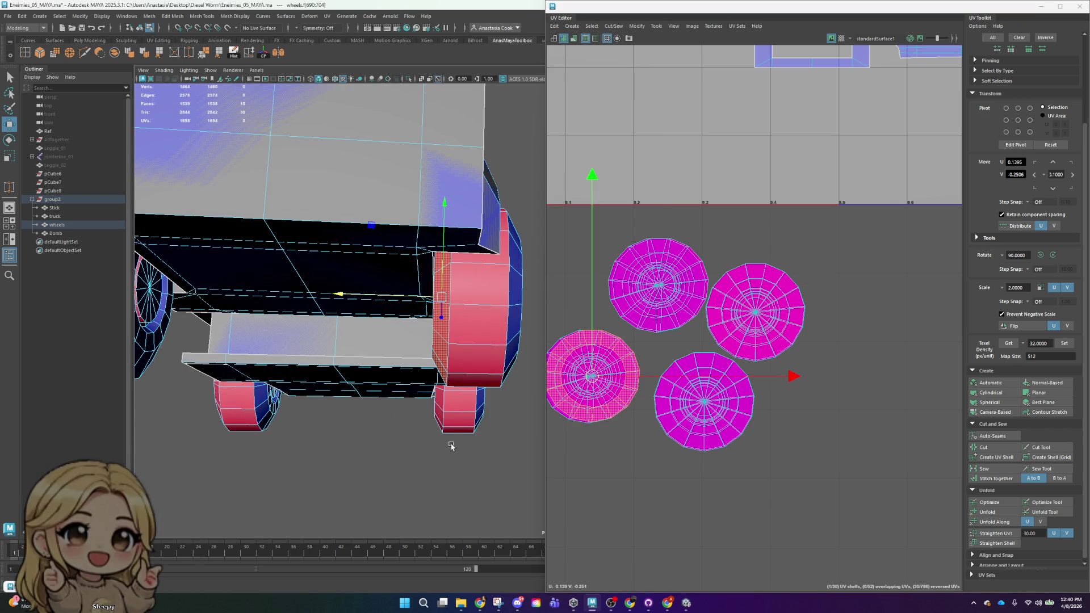
pyautogui.keyDown('shift'); pyautogui.click(437, 397); pyautogui.keyUp('shift')
pyautogui.keyDown('shift'); pyautogui.doubleClick(263, 393); pyautogui.keyUp('shift')
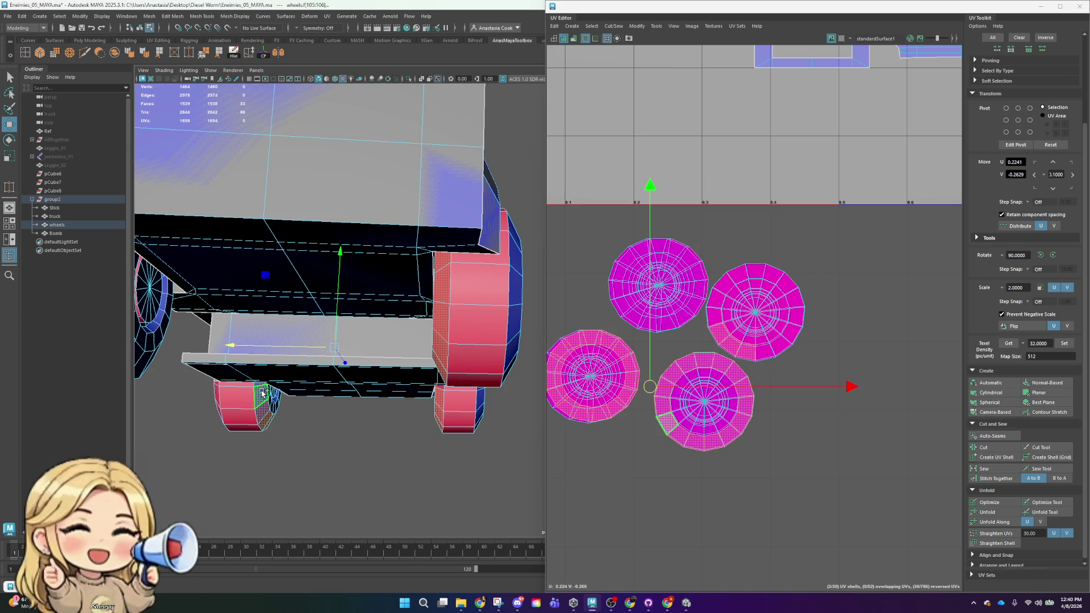
pyautogui.scroll(3, 259, 346)
pyautogui.keyDown('shift'); pyautogui.doubleClick(310, 306); pyautogui.keyUp('shift')
pyautogui.keyDown('alt'); pyautogui.moveTo(311, 307); pyautogui.dragTo(338, 367); pyautogui.keyUp('alt')
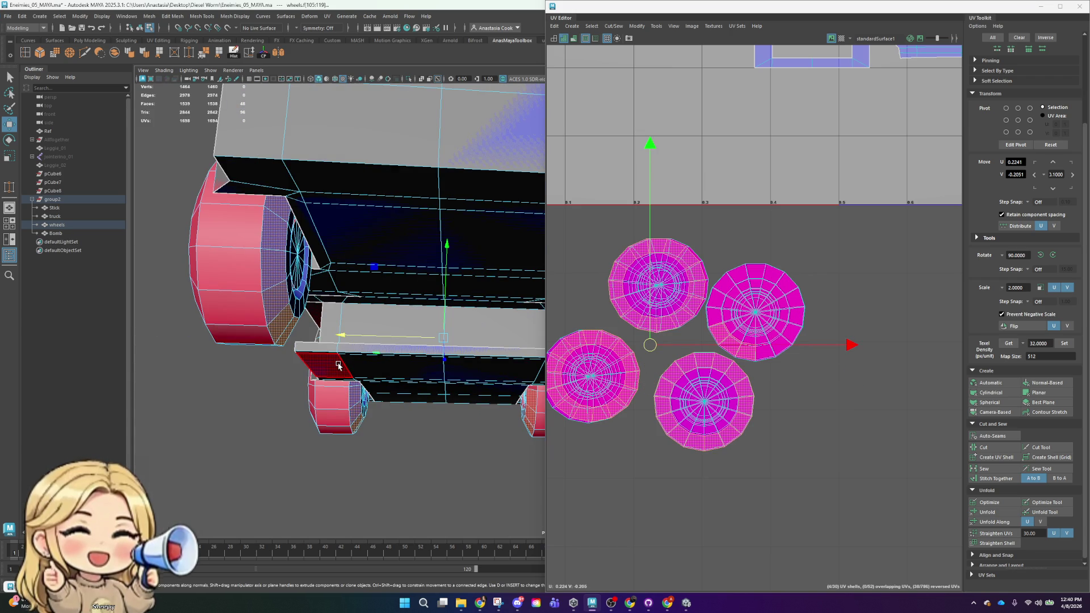
pyautogui.keyDown('shift'); pyautogui.doubleClick(338, 366); pyautogui.keyUp('shift')
pyautogui.keyDown('shift'); pyautogui.doubleClick(337, 366); pyautogui.keyUp('shift')
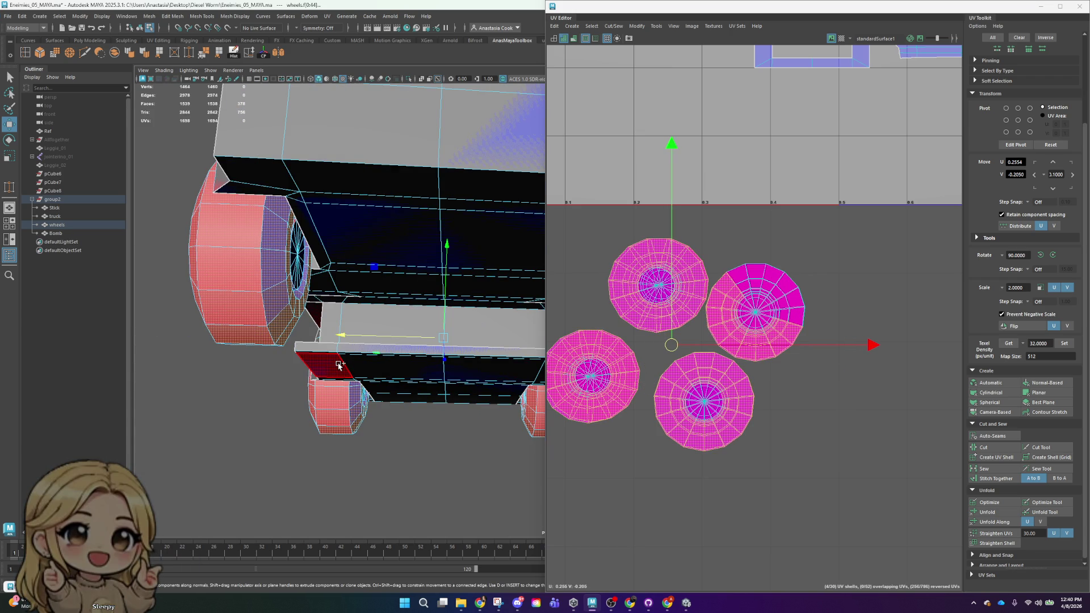
pyautogui.keyDown('shift'); pyautogui.doubleClick(338, 367); pyautogui.keyUp('shift')
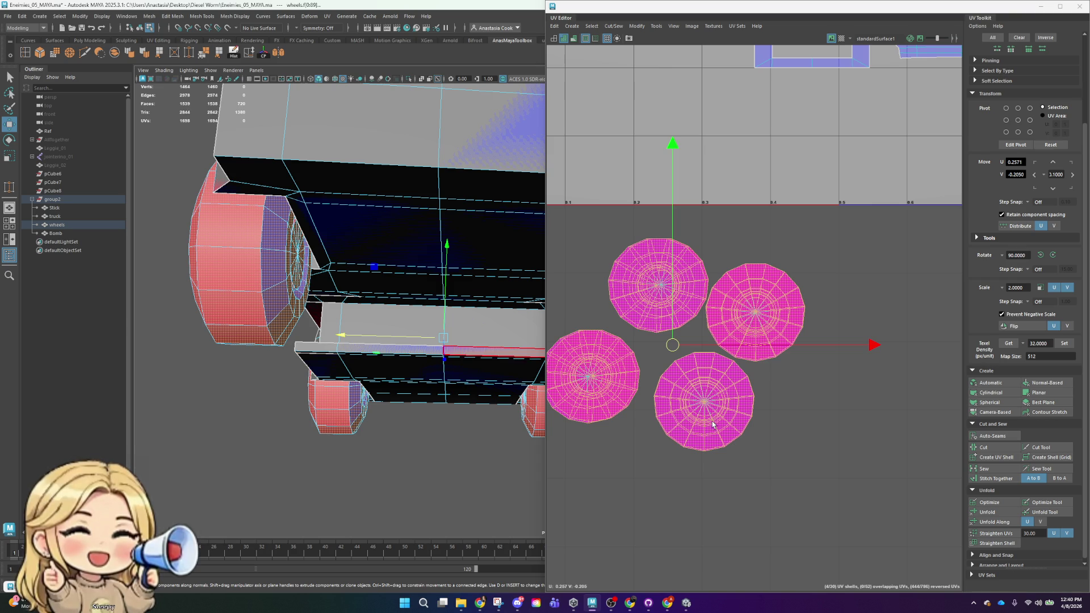
# - Orbit around the truck to inspect the wheels from front and side angles
pyautogui.moveTo(281, 336)
pyautogui.keyDown('alt'); pyautogui.mouseDown()
pyautogui.moveTo(251, 369)
pyautogui.moveTo(411, 347)
pyautogui.mouseUp(); pyautogui.keyUp('alt')
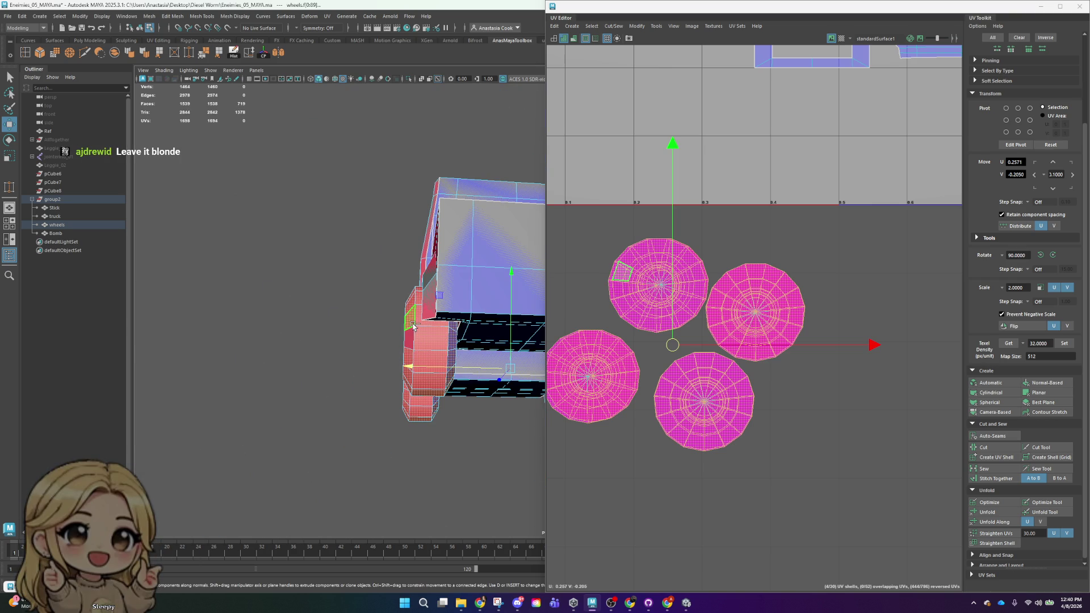
pyautogui.moveTo(477, 358)
pyautogui.keyDown('alt'); pyautogui.mouseDown()
pyautogui.moveTo(487, 397)
pyautogui.moveTo(523, 405)
pyautogui.moveTo(494, 343)
pyautogui.moveTo(165, 377)
pyautogui.mouseUp(); pyautogui.keyUp('alt')
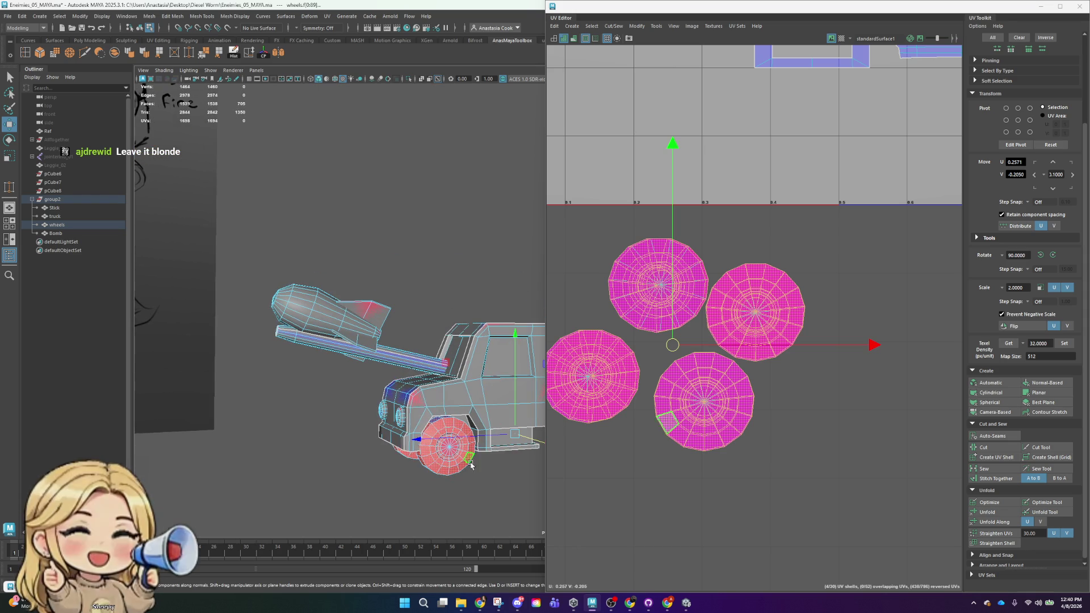
pyautogui.scroll(3, 433, 256)
pyautogui.scroll(3, 432, 256)
pyautogui.moveTo(433, 256)
pyautogui.keyDown('alt'); pyautogui.mouseDown()
pyautogui.moveTo(362, 382)
pyautogui.moveTo(456, 382)
pyautogui.moveTo(347, 389)
pyautogui.moveTo(353, 331)
pyautogui.mouseUp(); pyautogui.keyUp('alt')
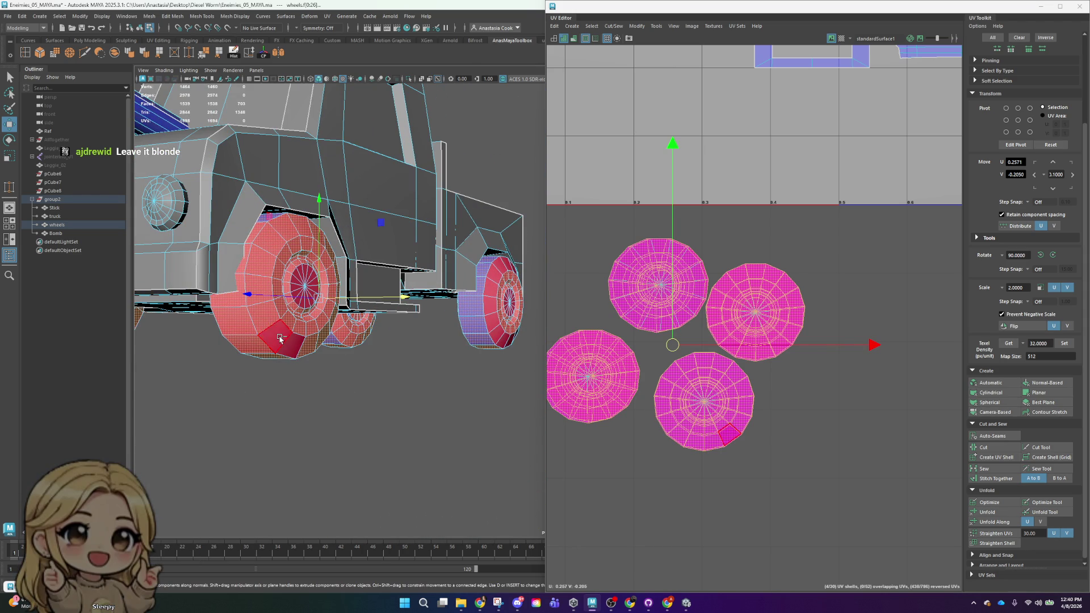
pyautogui.moveTo(171, 394)
pyautogui.keyDown('alt'); pyautogui.mouseDown()
pyautogui.moveTo(253, 398)
pyautogui.moveTo(317, 375)
pyautogui.moveTo(438, 298)
pyautogui.mouseUp(); pyautogui.keyUp('alt')
pyautogui.click(439, 299)
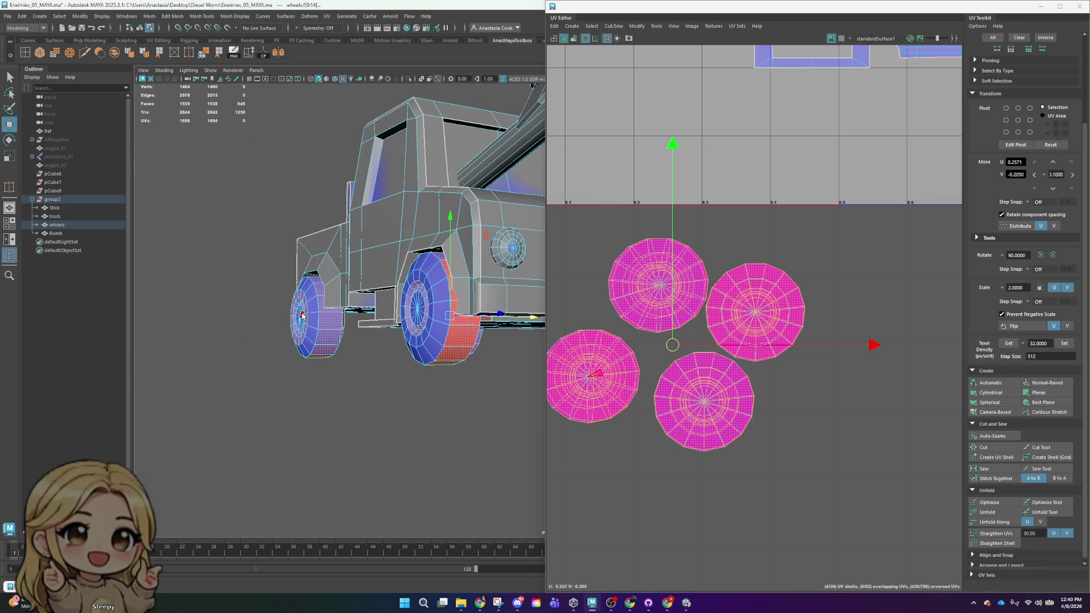
pyautogui.moveTo(478, 363)
pyautogui.keyDown('alt'); pyautogui.mouseDown()
pyautogui.moveTo(384, 365)
pyautogui.moveTo(407, 343)
pyautogui.moveTo(329, 316)
pyautogui.mouseUp(); pyautogui.keyUp('alt')
pyautogui.scroll(3, 406, 396)
pyautogui.scroll(3, 372, 377)
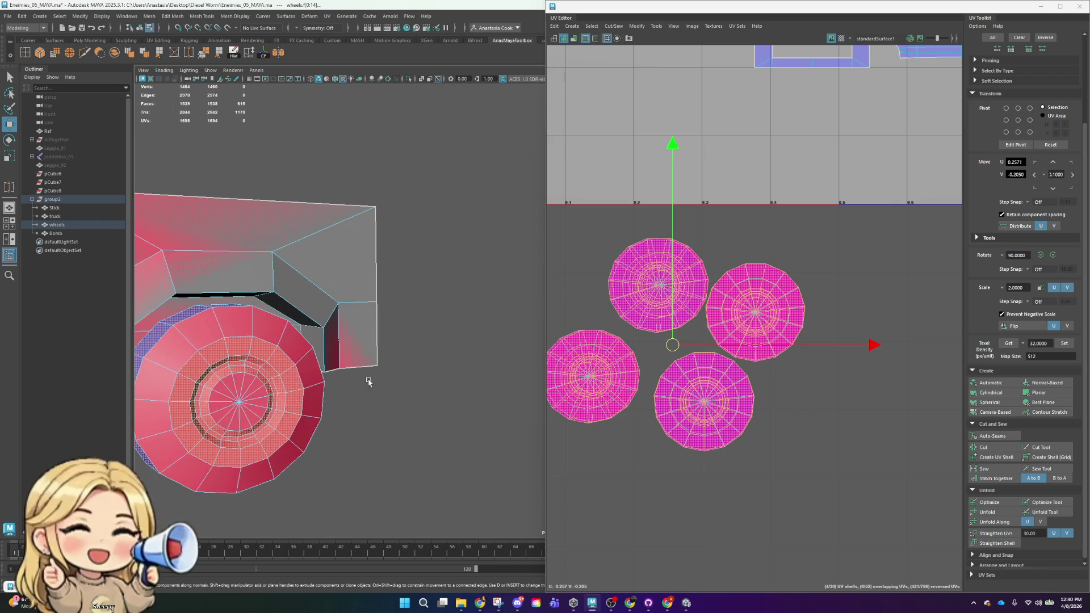
pyautogui.click(238, 352)
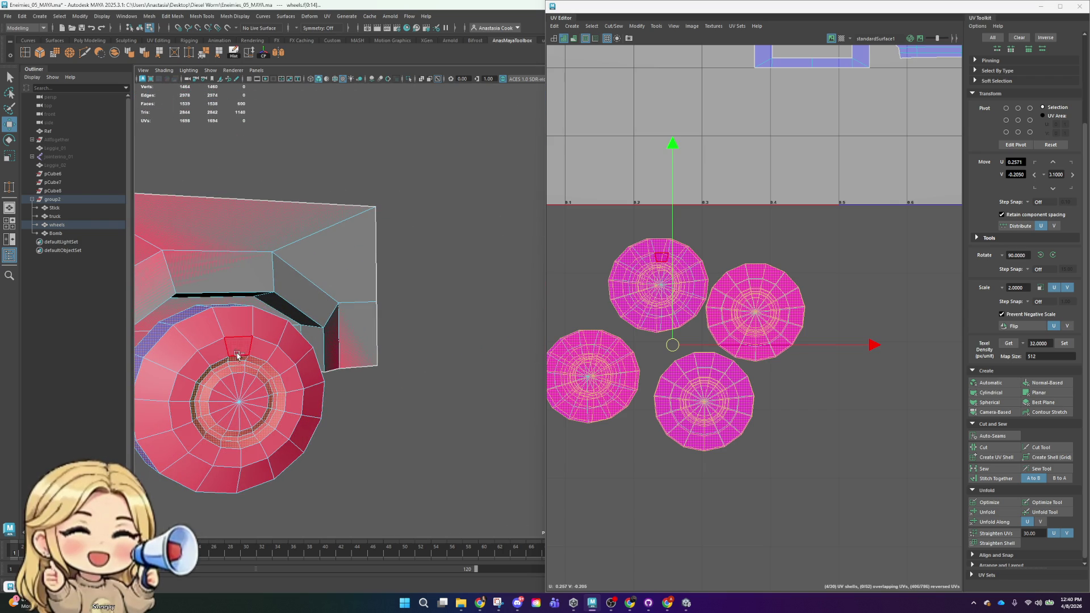
pyautogui.click(270, 384)
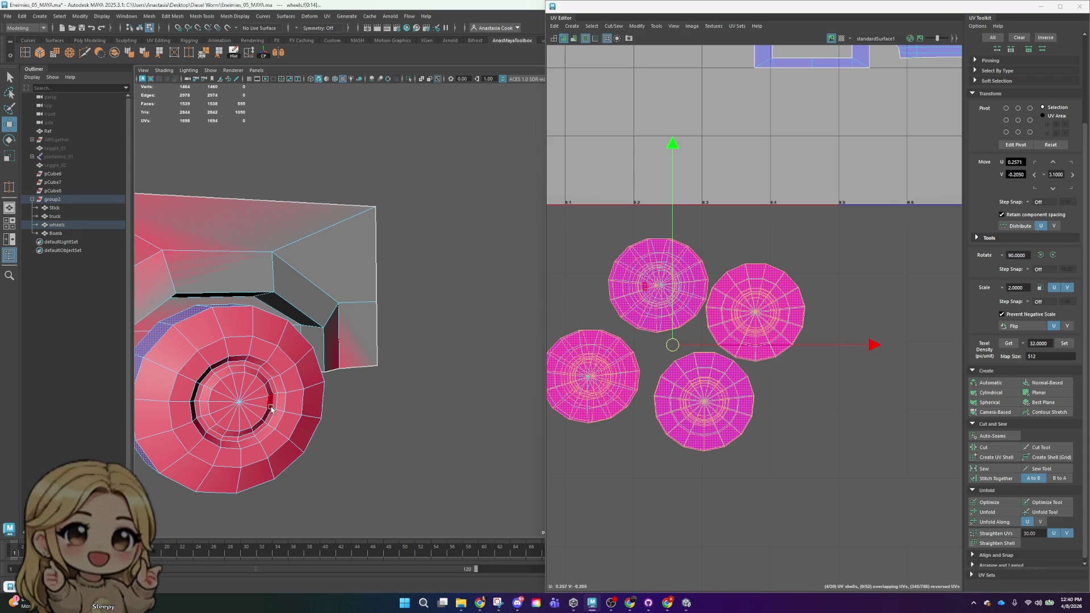
pyautogui.scroll(-5, 269, 393)
pyautogui.keyDown('alt'); pyautogui.moveTo(290, 392); pyautogui.dragTo(381, 354); pyautogui.keyUp('alt')
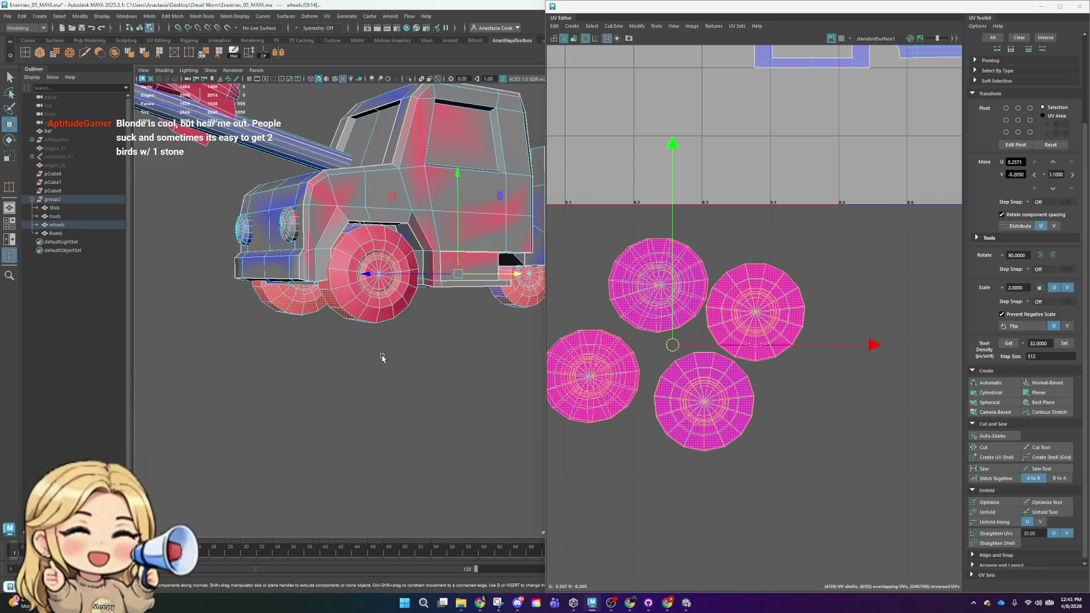
pyautogui.scroll(3, 426, 358)
pyautogui.scroll(2, 367, 332)
pyautogui.moveTo(283, 317); pyautogui.dragTo(266, 303, button='middle')
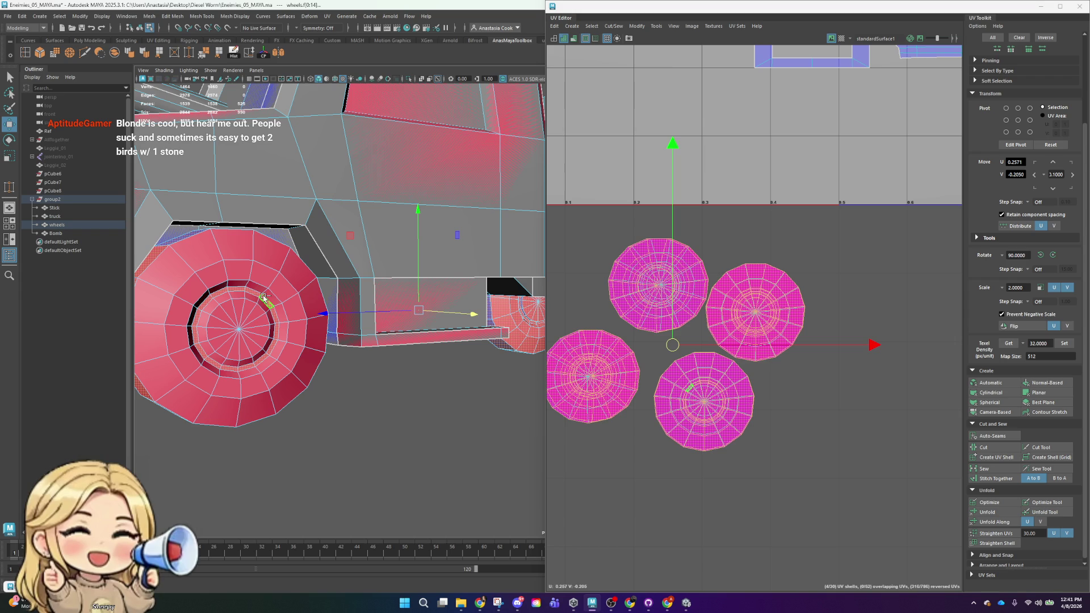
pyautogui.moveTo(253, 293)
pyautogui.keyDown('alt'); pyautogui.mouseDown()
pyautogui.moveTo(299, 383)
pyautogui.moveTo(421, 387)
pyautogui.mouseUp(); pyautogui.keyUp('alt')
pyautogui.scroll(2, 434, 384)
pyautogui.scroll(2, 451, 383)
pyautogui.scroll(2, 473, 382)
pyautogui.scroll(2, 494, 381)
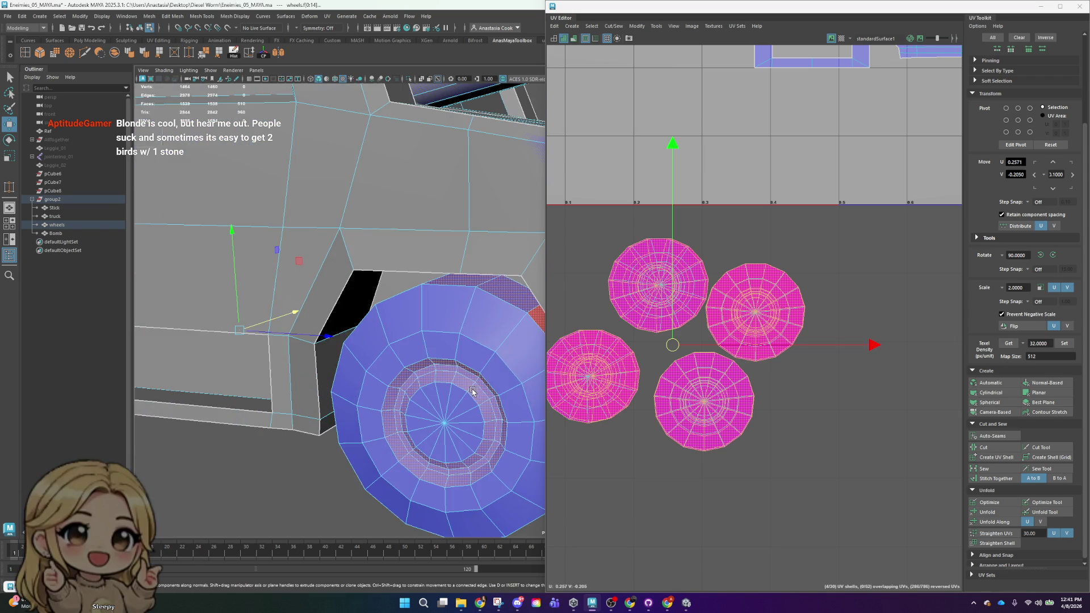
pyautogui.keyDown('alt'); pyautogui.moveTo(497, 381); pyautogui.dragTo(348, 298); pyautogui.keyUp('alt')
pyautogui.click(348, 298)
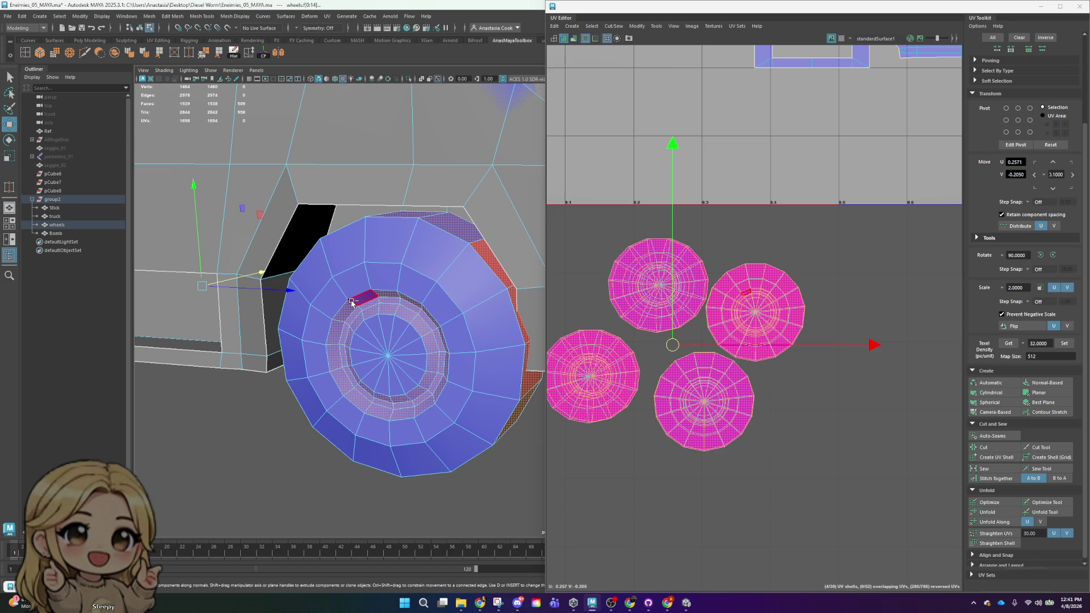
pyautogui.click(366, 312)
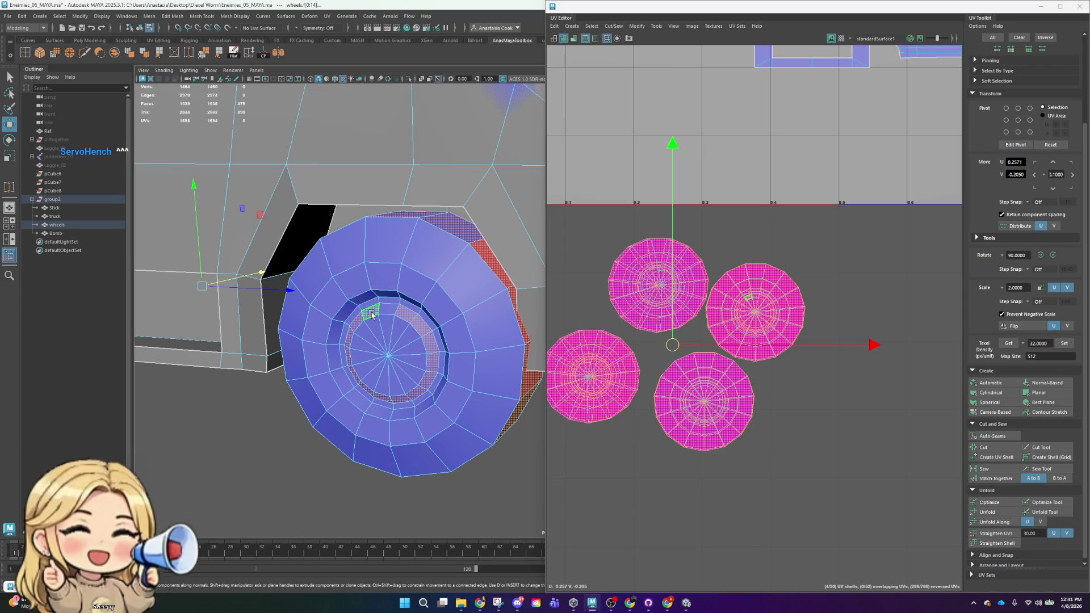
pyautogui.keyDown('alt'); pyautogui.moveTo(381, 302); pyautogui.dragTo(323, 371, button='right'); pyautogui.keyUp('alt')
pyautogui.moveTo(323, 371)
pyautogui.keyDown('alt'); pyautogui.mouseDown()
pyautogui.moveTo(450, 369)
pyautogui.moveTo(288, 348)
pyautogui.mouseUp(); pyautogui.keyUp('alt')
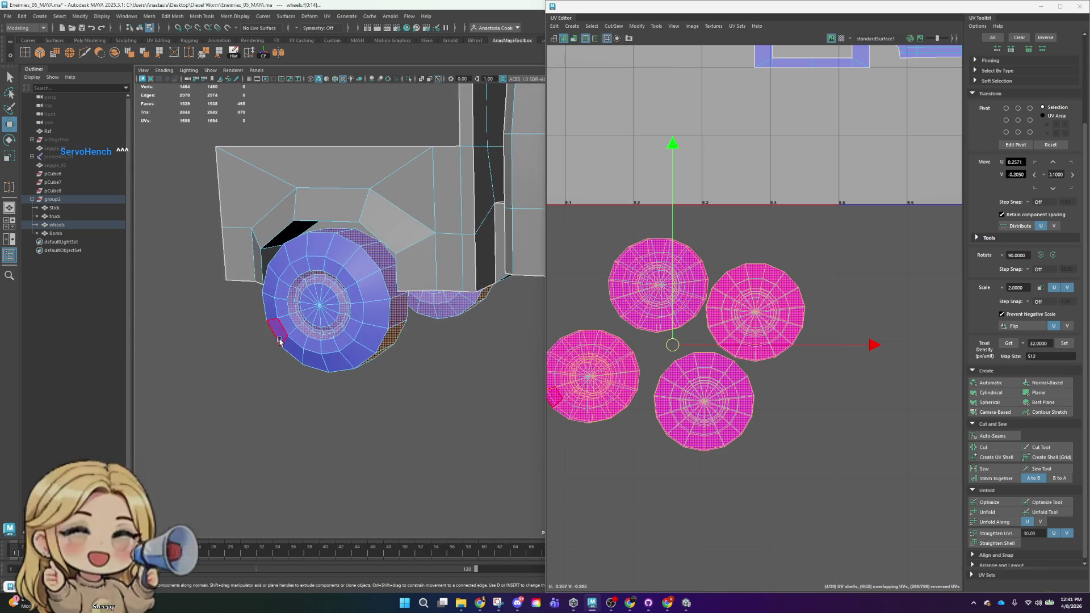
pyautogui.scroll(3, 287, 354)
pyautogui.scroll(3, 328, 359)
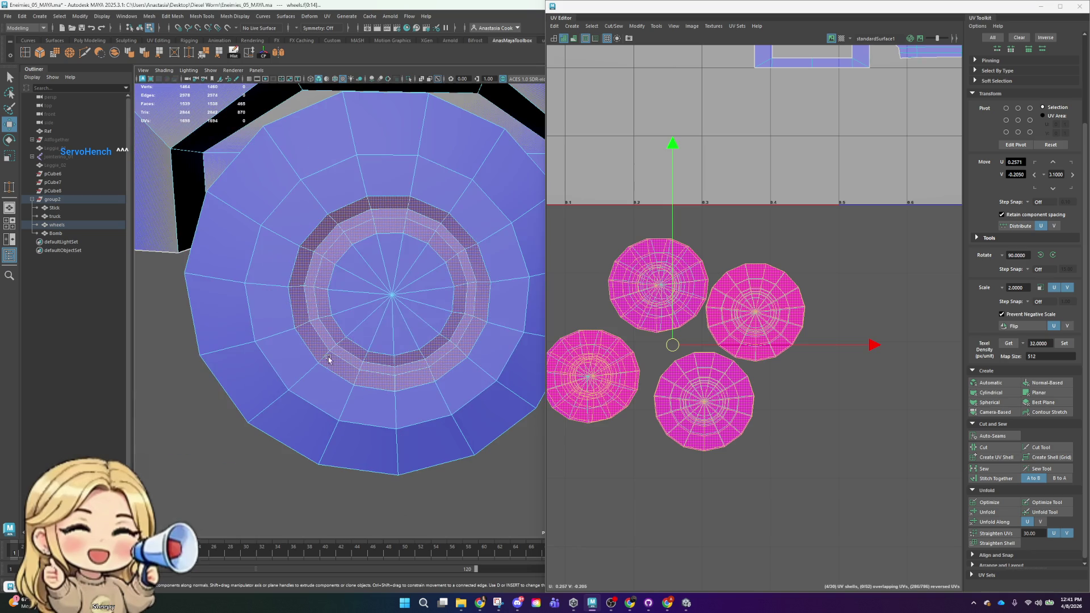
pyautogui.keyDown('ctrl'); pyautogui.doubleClick(466, 237); pyautogui.keyUp('ctrl')
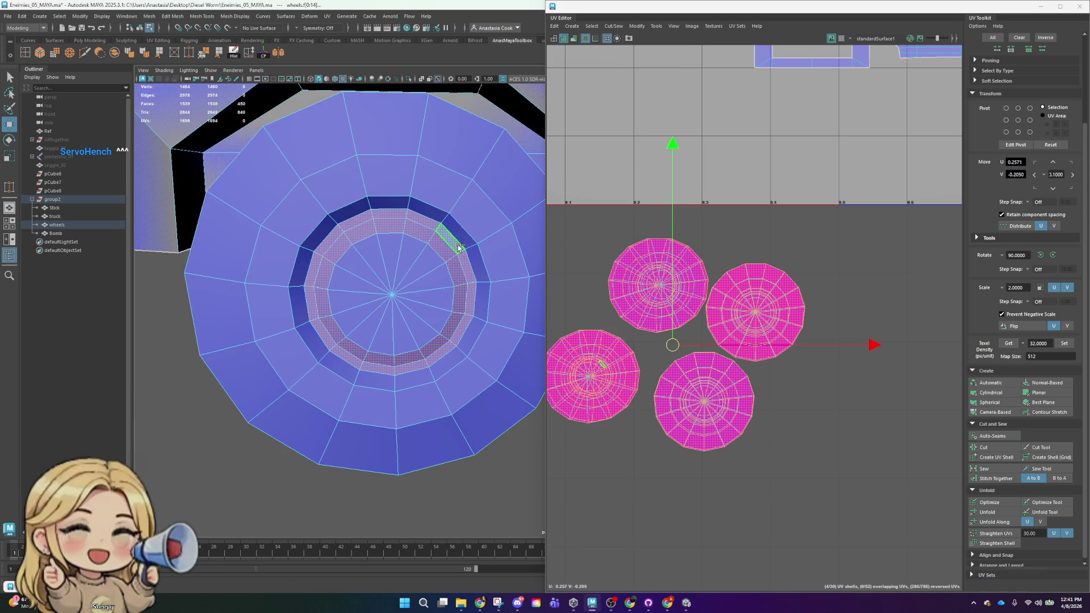
pyautogui.click(400, 222)
pyautogui.scroll(-5, 466, 292)
pyautogui.moveTo(466, 292)
pyautogui.keyDown('alt'); pyautogui.mouseDown()
pyautogui.moveTo(355, 309)
pyautogui.moveTo(438, 261)
pyautogui.mouseUp(); pyautogui.keyUp('alt')
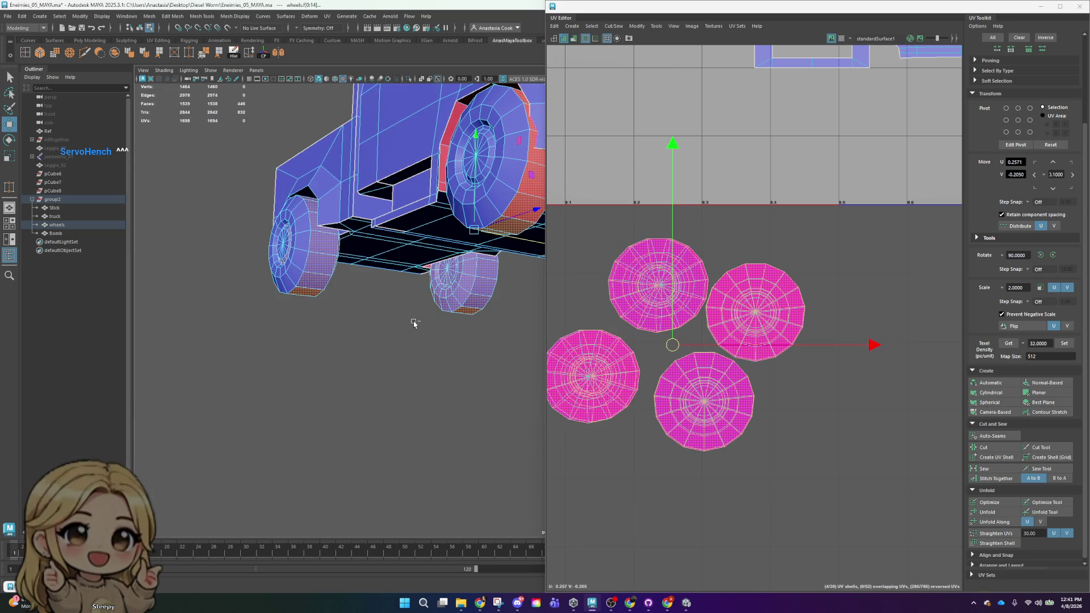
pyautogui.keyDown('alt'); pyautogui.moveTo(371, 282); pyautogui.dragTo(415, 301); pyautogui.keyUp('alt')
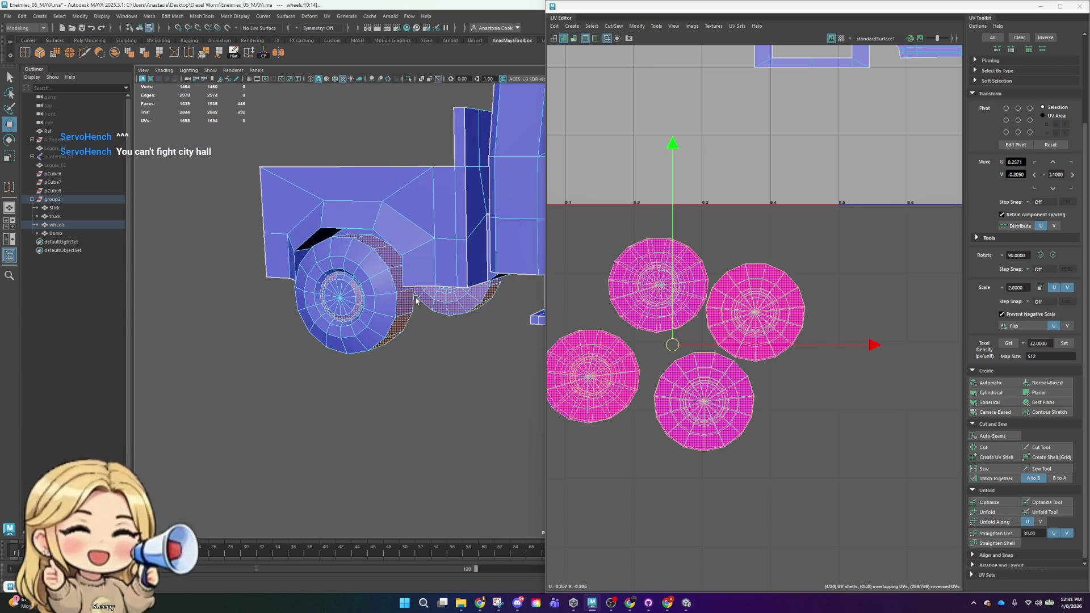
pyautogui.scroll(3, 358, 301)
pyautogui.keyDown('alt'); pyautogui.moveTo(358, 324); pyautogui.dragTo(363, 344, button='middle'); pyautogui.keyUp('alt')
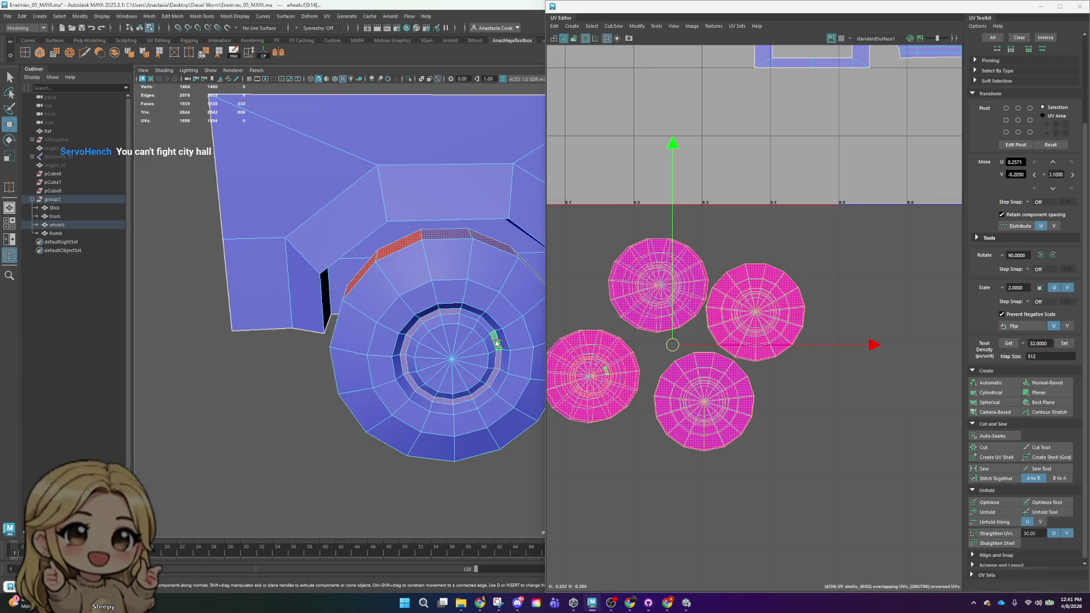
pyautogui.scroll(-5, 499, 360)
pyautogui.moveTo(404, 383)
pyautogui.keyDown('alt'); pyautogui.mouseDown()
pyautogui.moveTo(261, 341)
pyautogui.moveTo(311, 370)
pyautogui.moveTo(372, 356)
pyautogui.moveTo(462, 376)
pyautogui.mouseUp(); pyautogui.keyUp('alt')
pyautogui.scroll(5, 491, 381)
pyautogui.scroll(-5, 490, 380)
pyautogui.moveTo(295, 335)
pyautogui.keyDown('alt'); pyautogui.mouseDown()
pyautogui.moveTo(366, 372)
pyautogui.moveTo(424, 382)
pyautogui.moveTo(419, 372)
pyautogui.mouseUp(); pyautogui.keyUp('alt')
pyautogui.scroll(2, 377, 372)
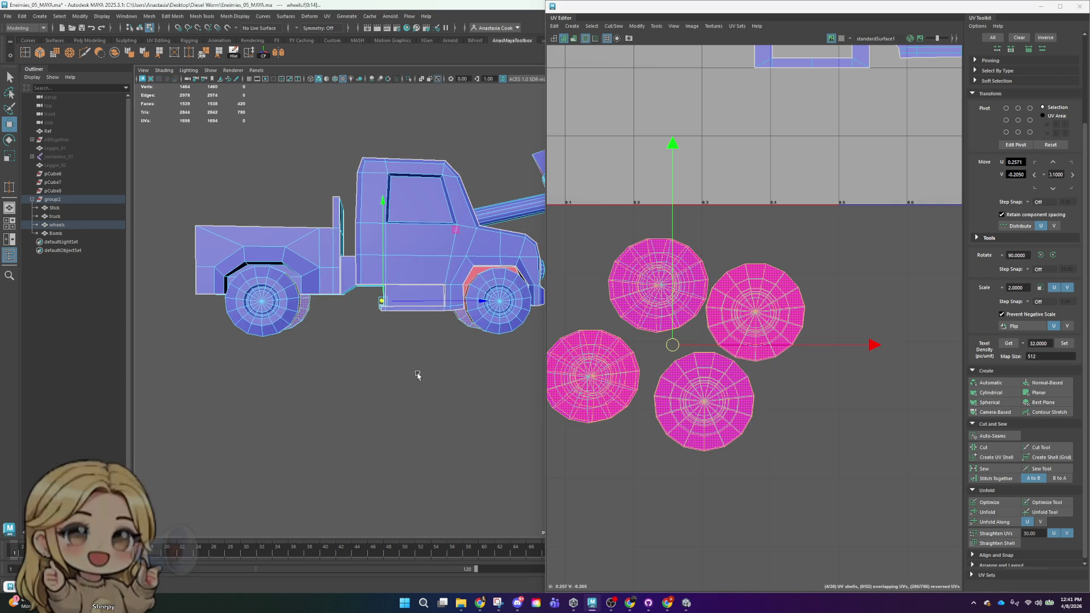
# - Separate the wheel shells from the truck body, move them up and shrink them
pyautogui.press('a')
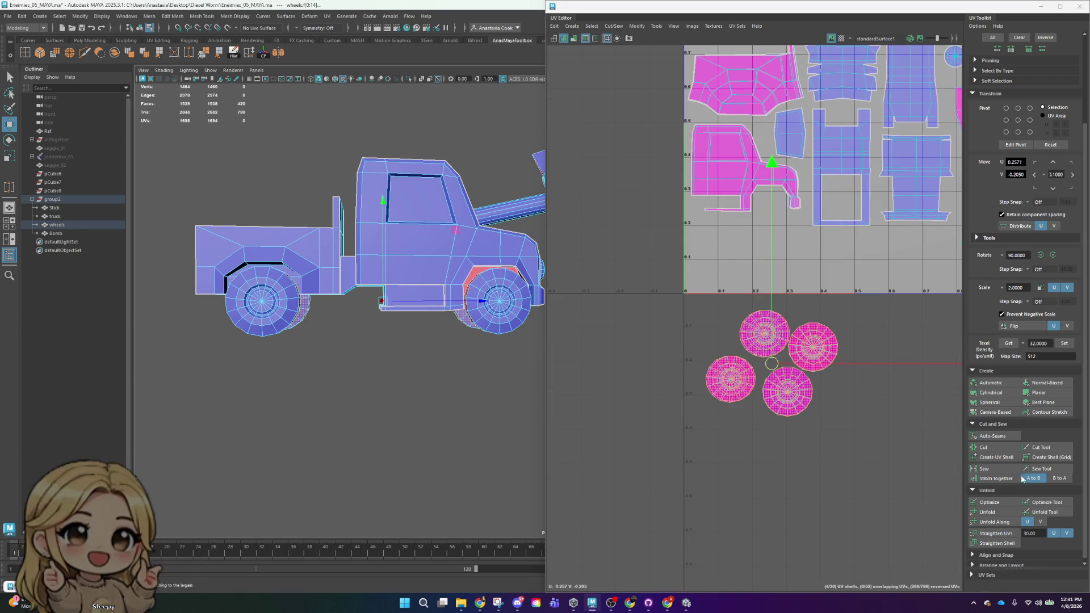
pyautogui.moveTo(882, 302); pyautogui.dragTo(667, 354)
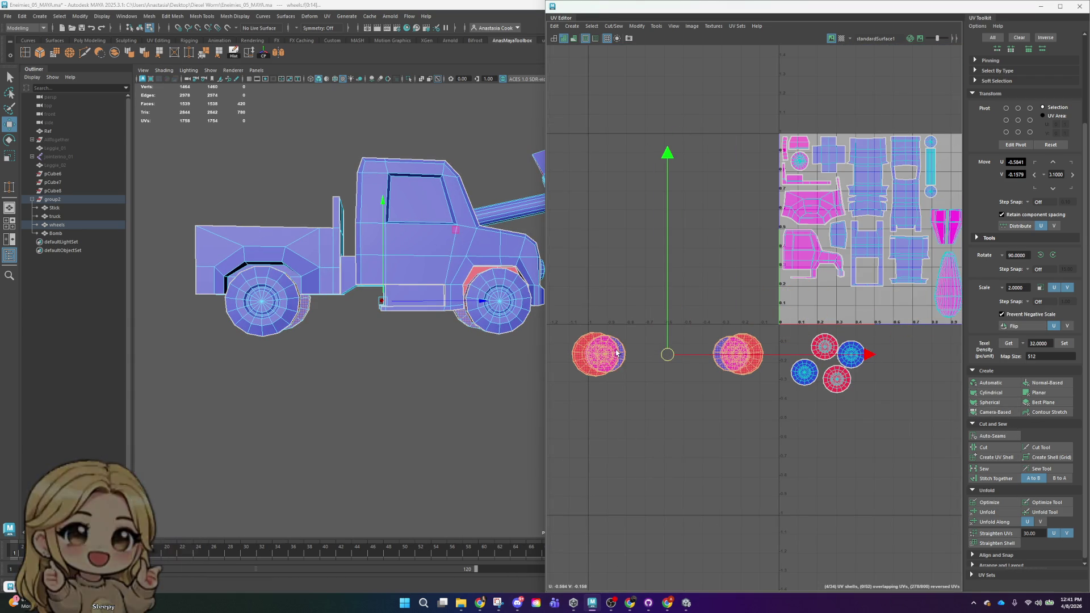
pyautogui.click(617, 353)
pyautogui.keyDown('shift'); pyautogui.click(741, 364); pyautogui.keyUp('shift')
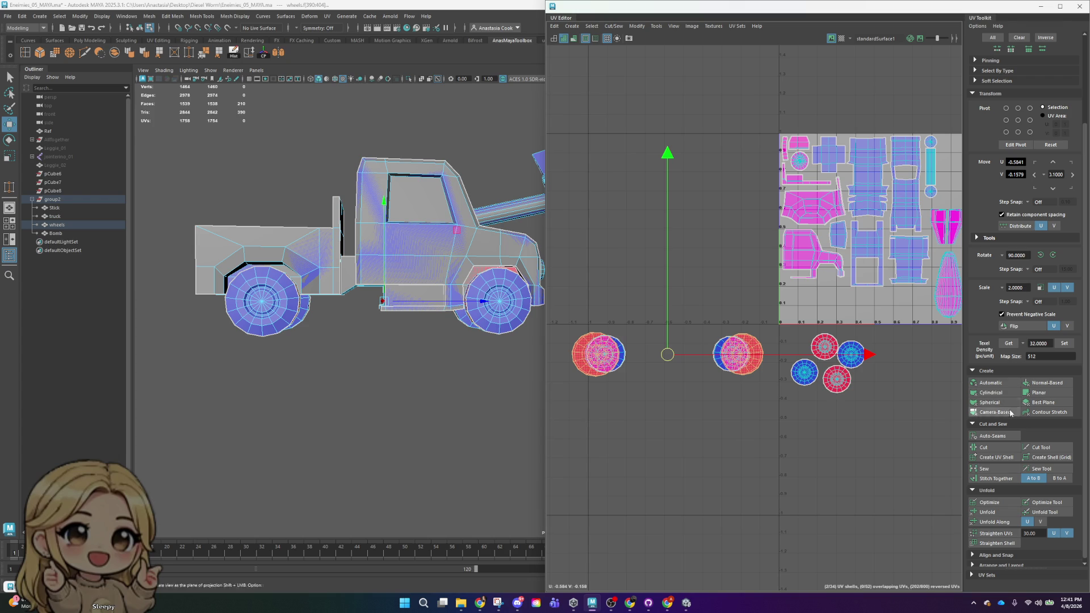
pyautogui.moveTo(666, 354); pyautogui.dragTo(665, 310)
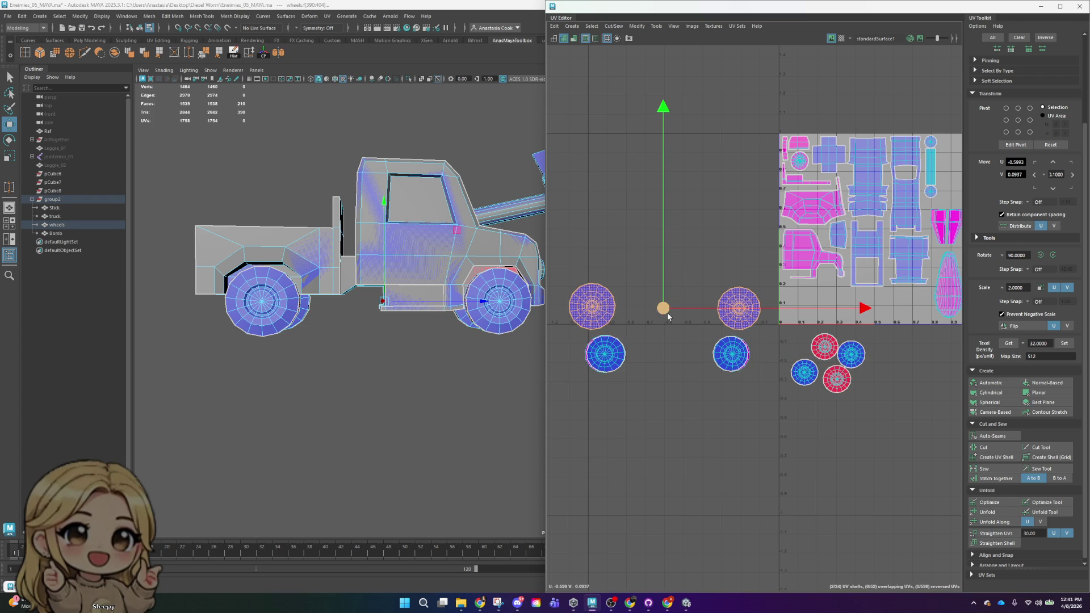
pyautogui.press('r')
pyautogui.moveTo(667, 311); pyautogui.dragTo(623, 326)
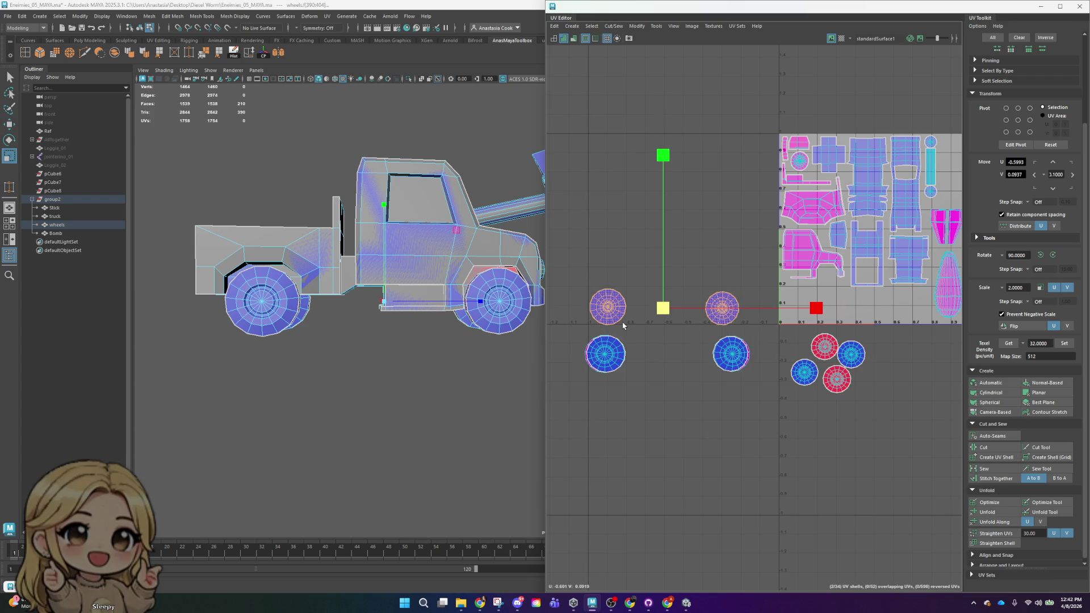
pyautogui.moveTo(665, 313); pyautogui.dragTo(668, 315)
# - Flip the two red wheel shells and rotate them into a horizontal pair at the lower right
pyautogui.click(823, 347)
pyautogui.keyDown('shift'); pyautogui.click(837, 378); pyautogui.keyUp('shift')
pyautogui.click(1022, 325)
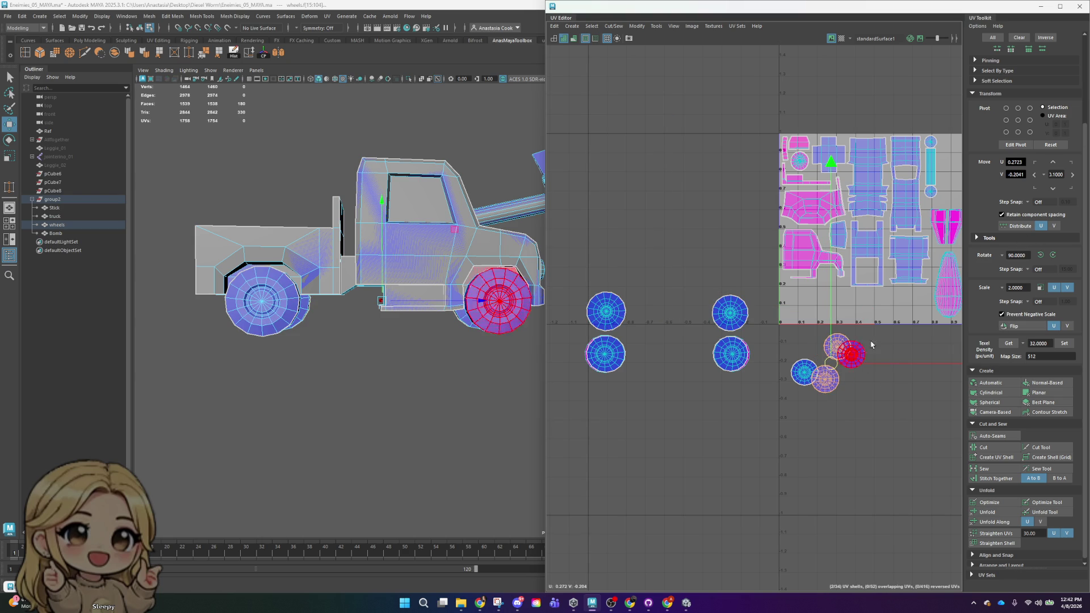
pyautogui.moveTo(830, 367)
pyautogui.mouseDown()
pyautogui.moveTo(872, 410)
pyautogui.moveTo(812, 410)
pyautogui.mouseUp()
pyautogui.press('e')
pyautogui.moveTo(701, 248); pyautogui.dragTo(639, 529)
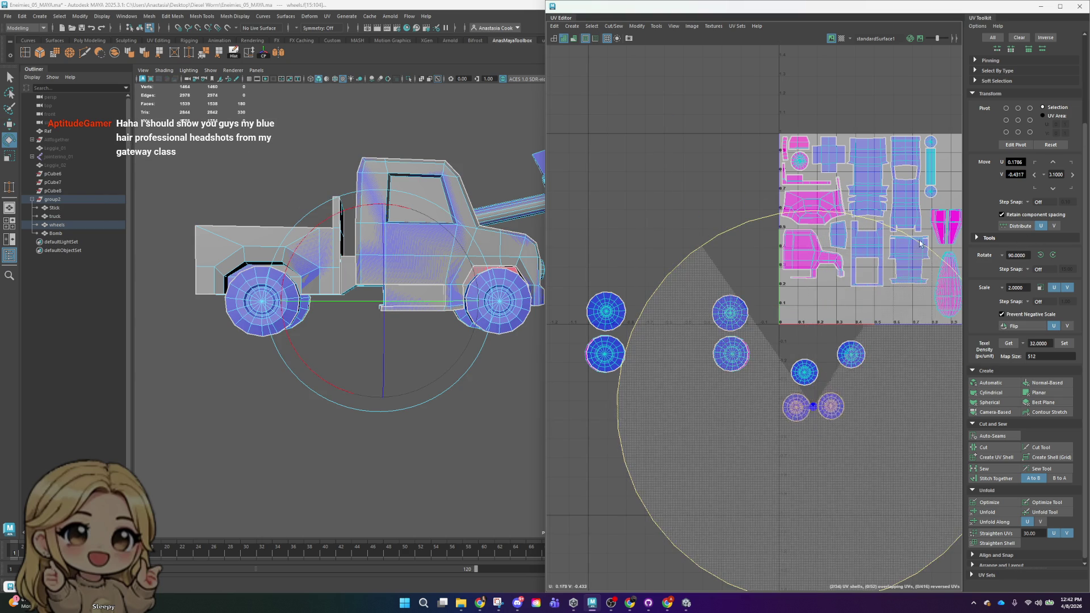
# - Move the right wheel shell down and left beside the other wheel shells
pyautogui.click(920, 359)
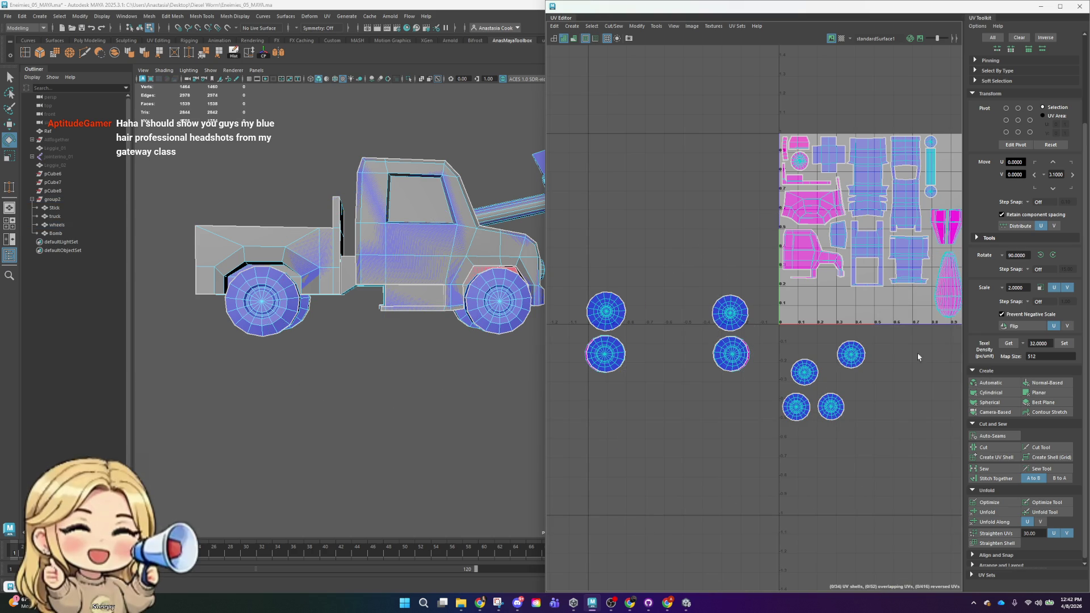
pyautogui.click(851, 353)
pyautogui.press('w')
pyautogui.scroll(3, 908, 390)
pyautogui.moveTo(796, 324)
pyautogui.mouseDown()
pyautogui.moveTo(762, 368)
pyautogui.moveTo(701, 369)
pyautogui.mouseUp()
pyautogui.click(710, 356)
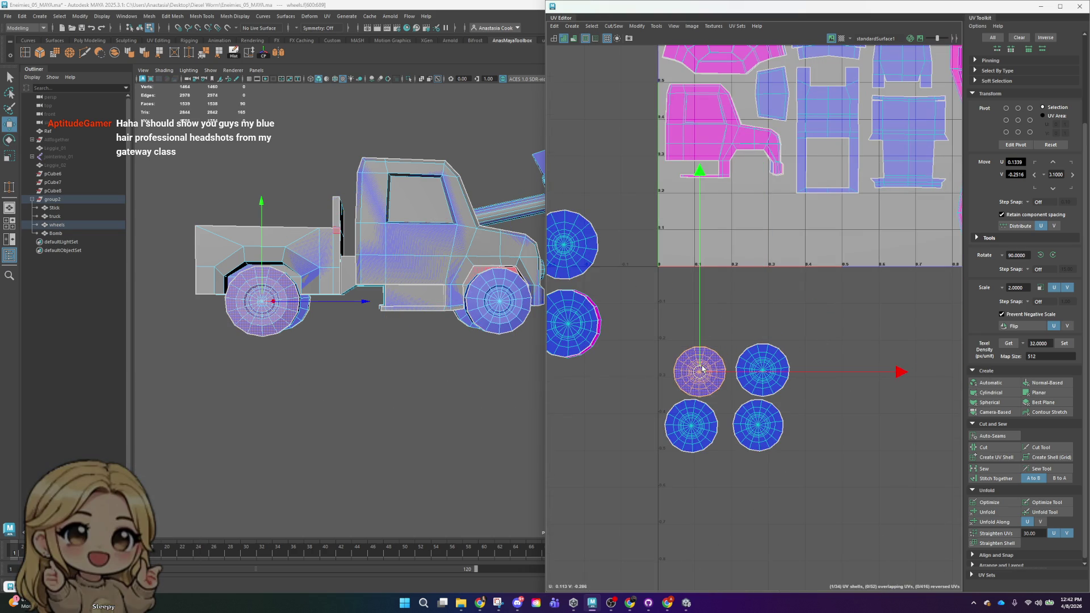
pyautogui.click(757, 373)
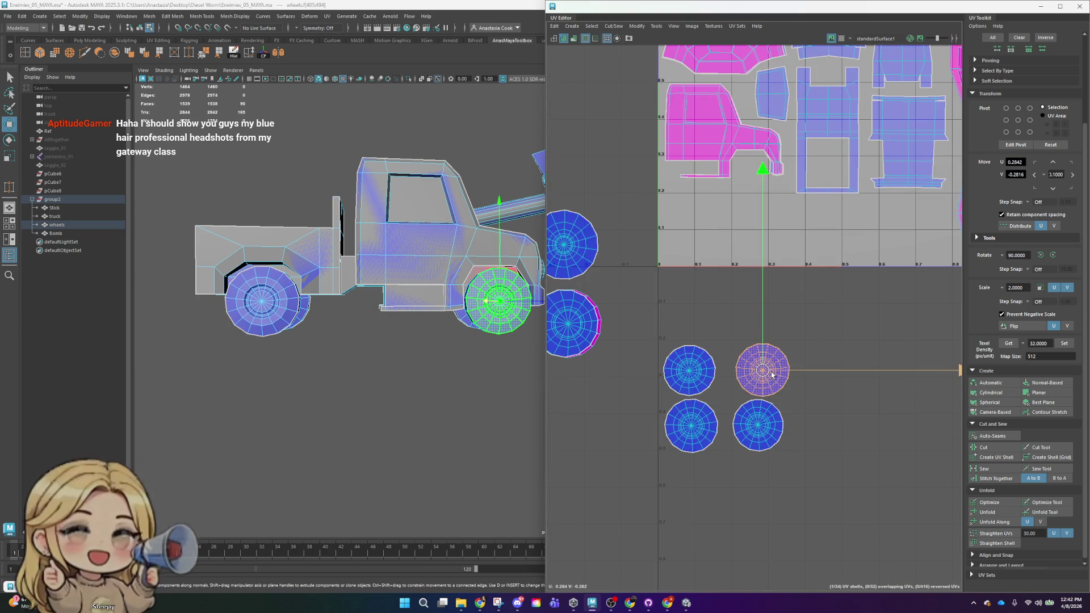
# - Marquee-select the four lower wheel shells and review the leftmost pair
pyautogui.click(827, 337)
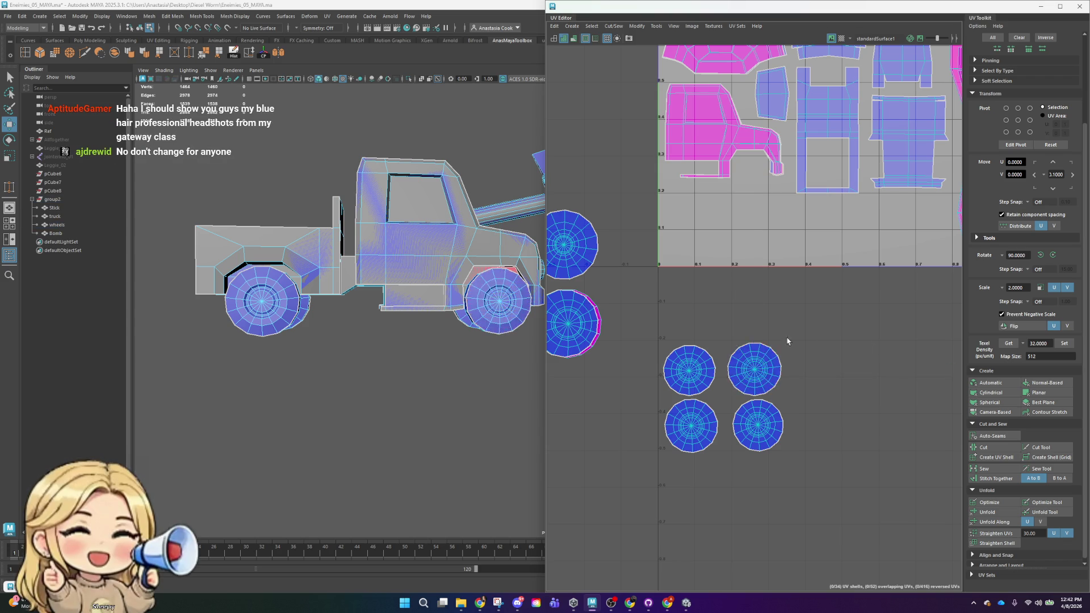
pyautogui.scroll(-3, 758, 349)
pyautogui.moveTo(737, 334); pyautogui.dragTo(859, 431)
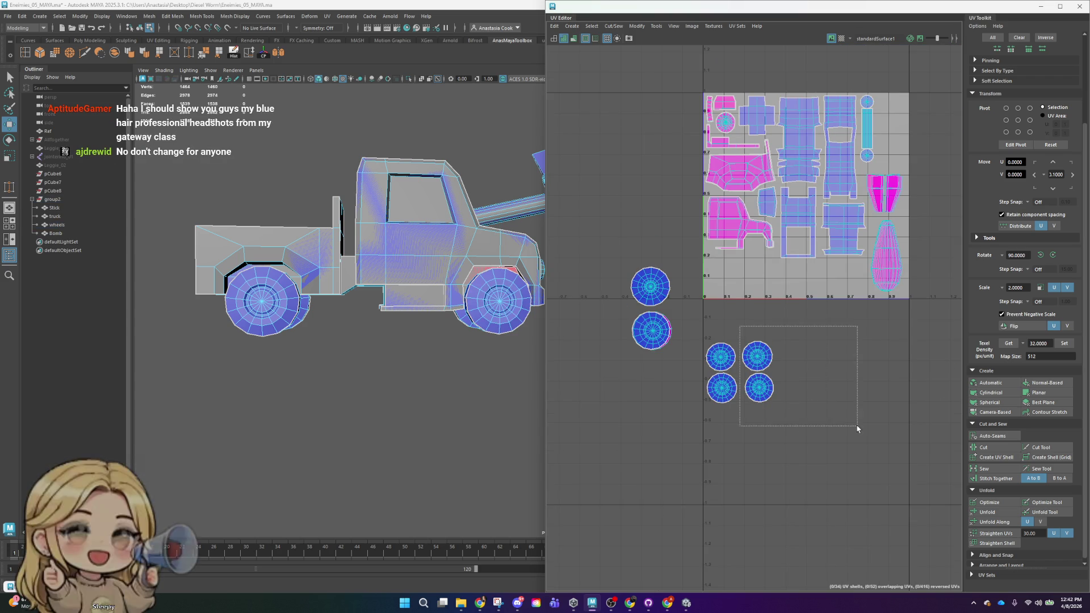
pyautogui.moveTo(857, 323); pyautogui.dragTo(673, 439)
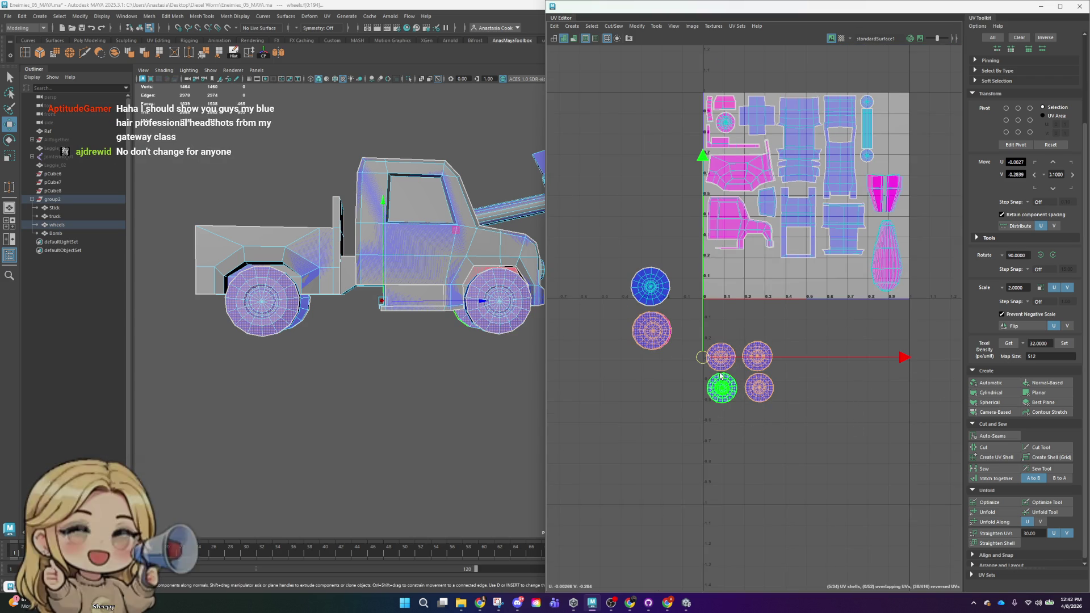
pyautogui.click(651, 331)
pyautogui.keyDown('alt'); pyautogui.moveTo(690, 389); pyautogui.dragTo(827, 403, button='middle'); pyautogui.keyUp('alt')
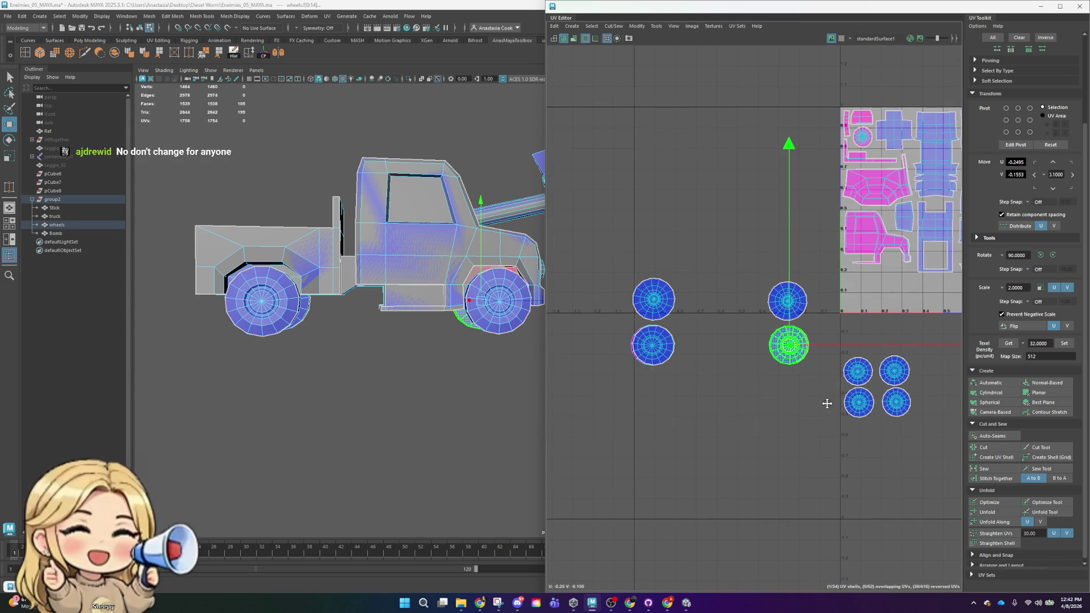
pyautogui.keyDown('shift'); pyautogui.click(667, 356); pyautogui.keyUp('shift')
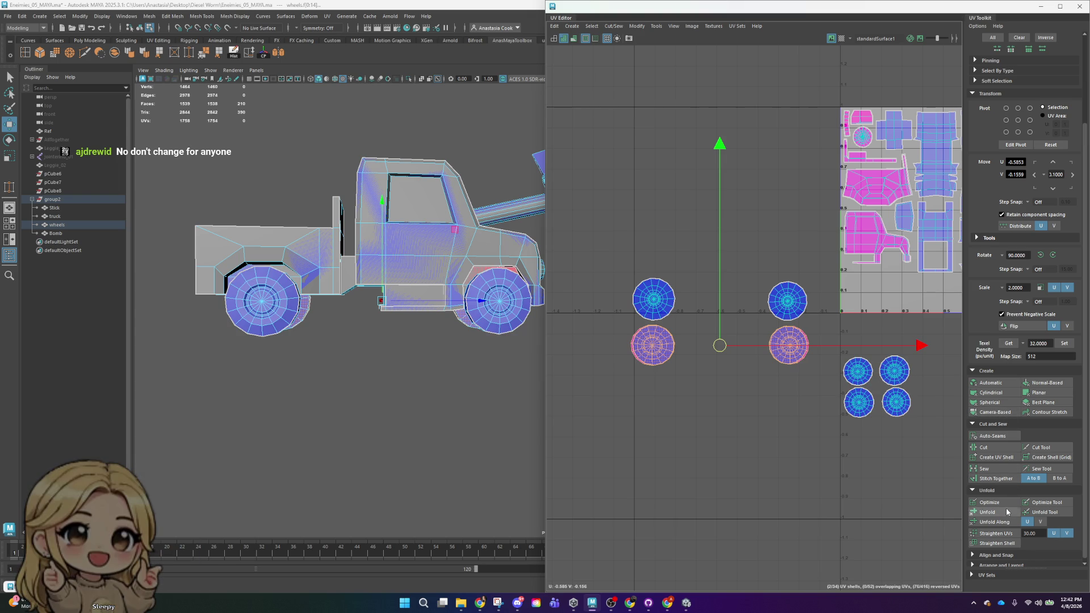
pyautogui.click(778, 397)
pyautogui.scroll(4, 753, 343)
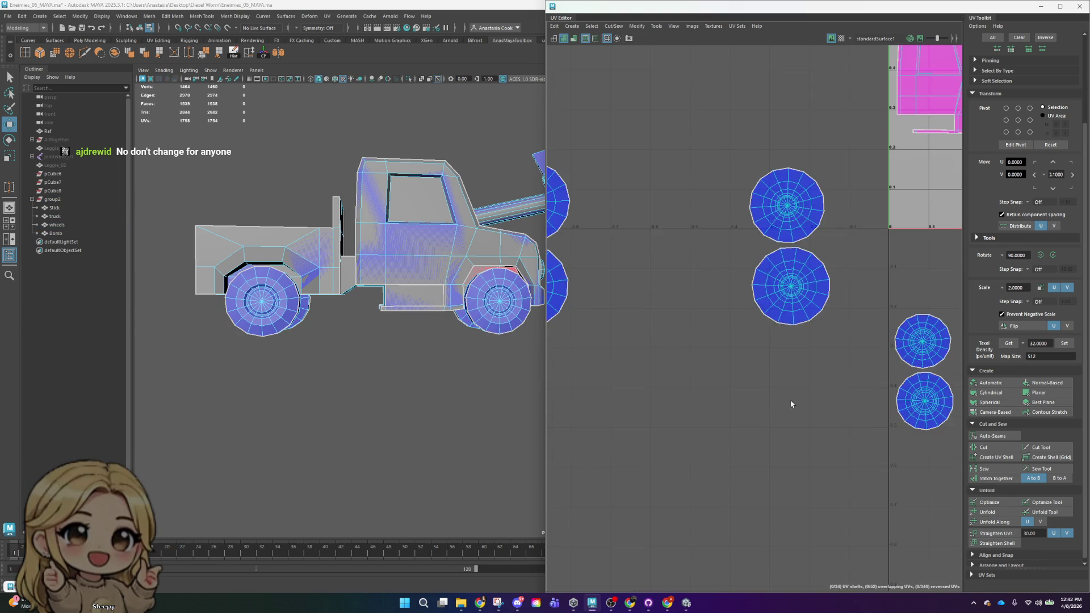
pyautogui.scroll(1, 791, 406)
pyautogui.scroll(-1, 790, 407)
pyautogui.scroll(-2, 795, 404)
pyautogui.scroll(-1, 841, 425)
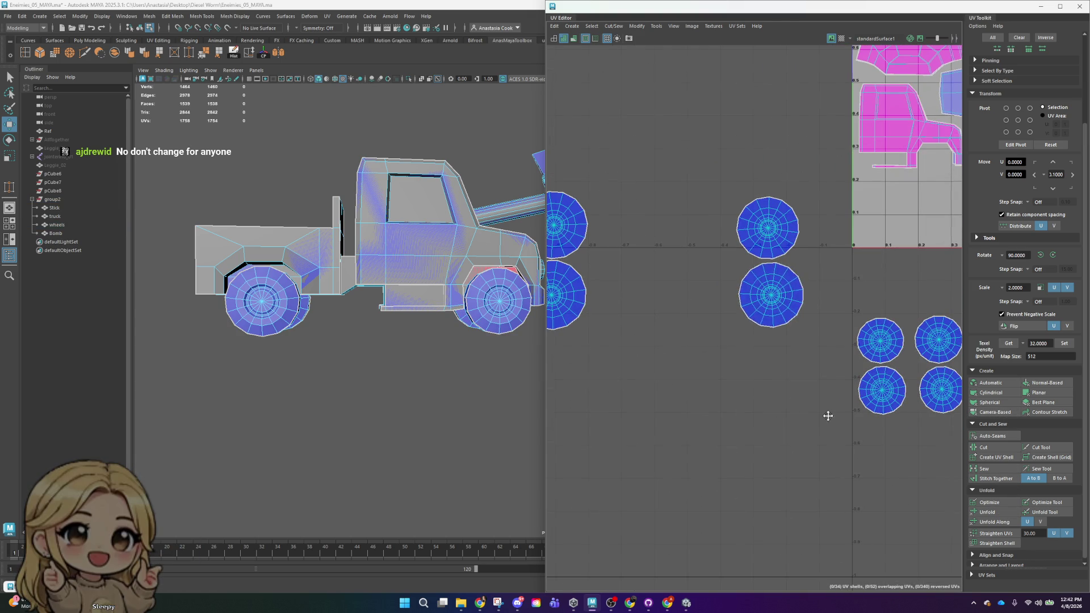
# - Move the lower-middle and left wheel shells right to sit under the tile
pyautogui.click(769, 295)
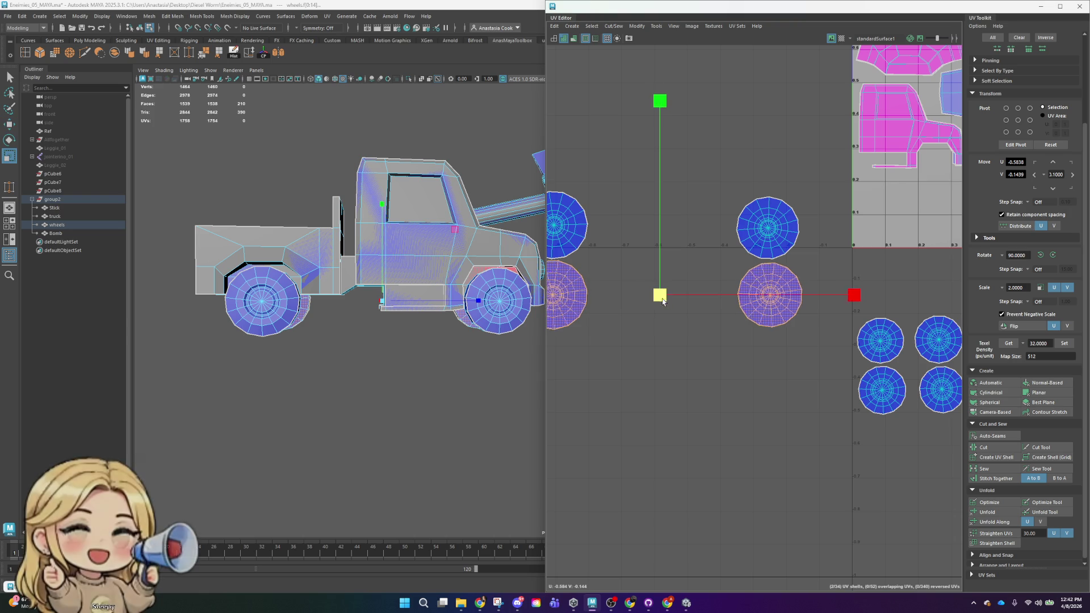
pyautogui.moveTo(657, 296)
pyautogui.mouseDown()
pyautogui.moveTo(687, 305)
pyautogui.moveTo(840, 296)
pyautogui.mouseUp()
pyautogui.keyDown('alt'); pyautogui.moveTo(840, 295); pyautogui.dragTo(703, 338, button='middle'); pyautogui.keyUp('alt')
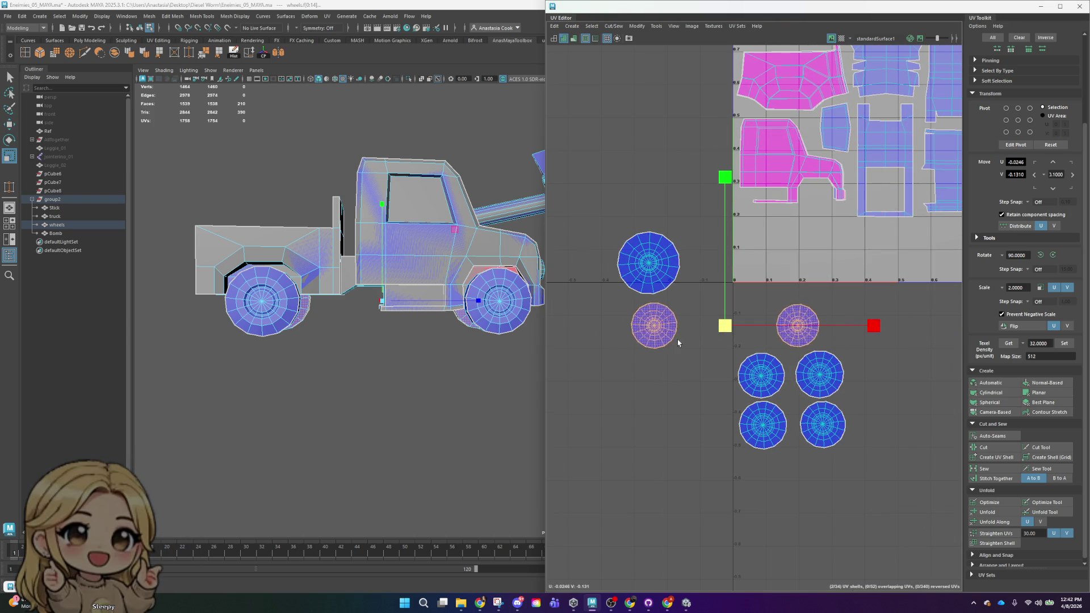
pyautogui.moveTo(717, 329); pyautogui.dragTo(736, 324)
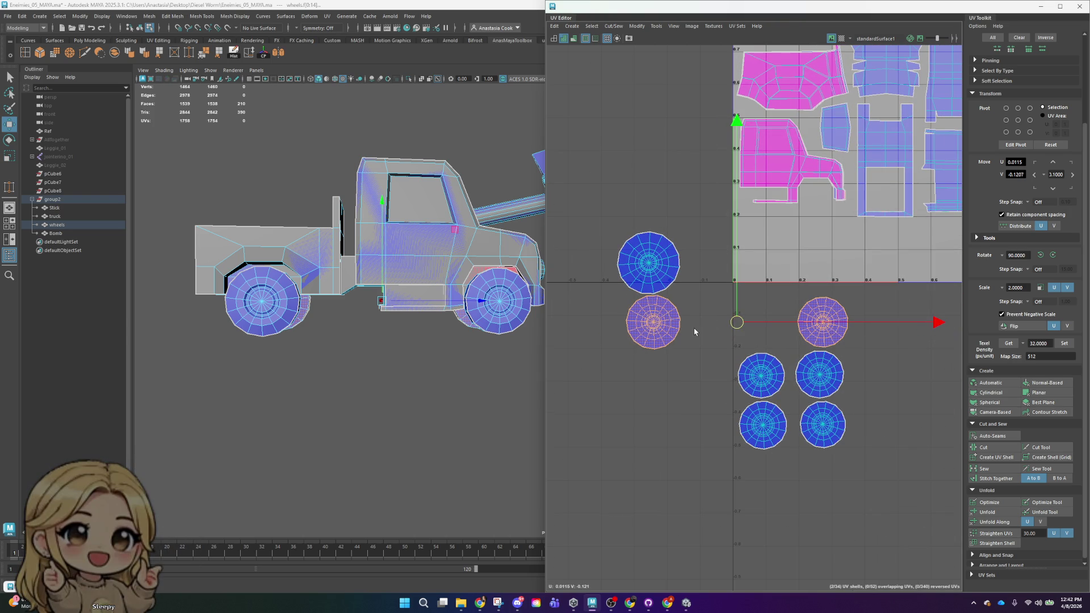
pyautogui.click(653, 324)
pyautogui.moveTo(653, 323); pyautogui.dragTo(764, 326)
# - Nudge the right and left wheel shells into alignment with each other
pyautogui.press('r')
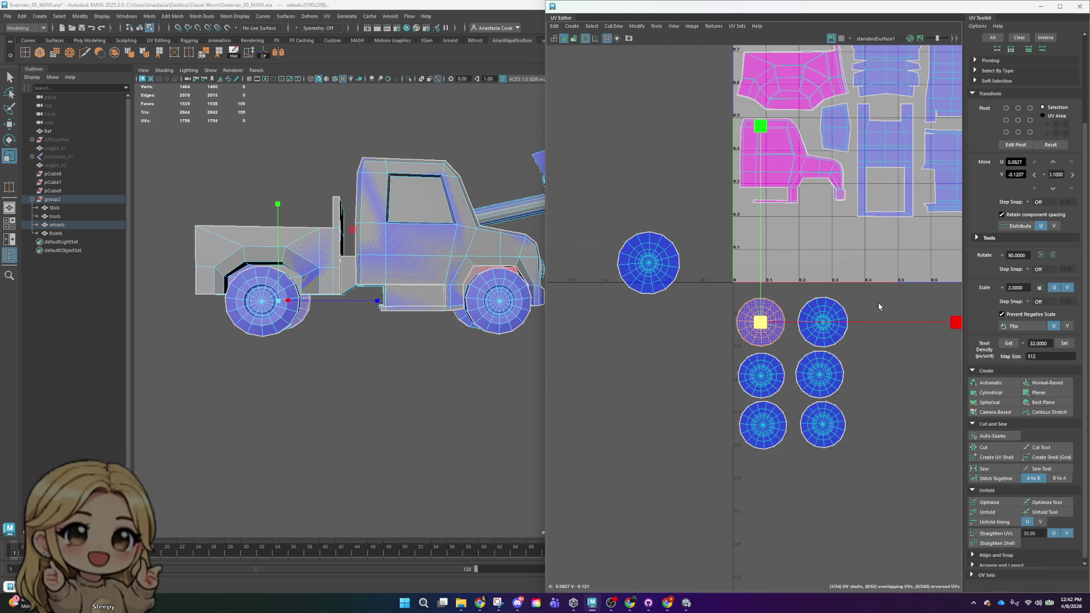
pyautogui.click(834, 317)
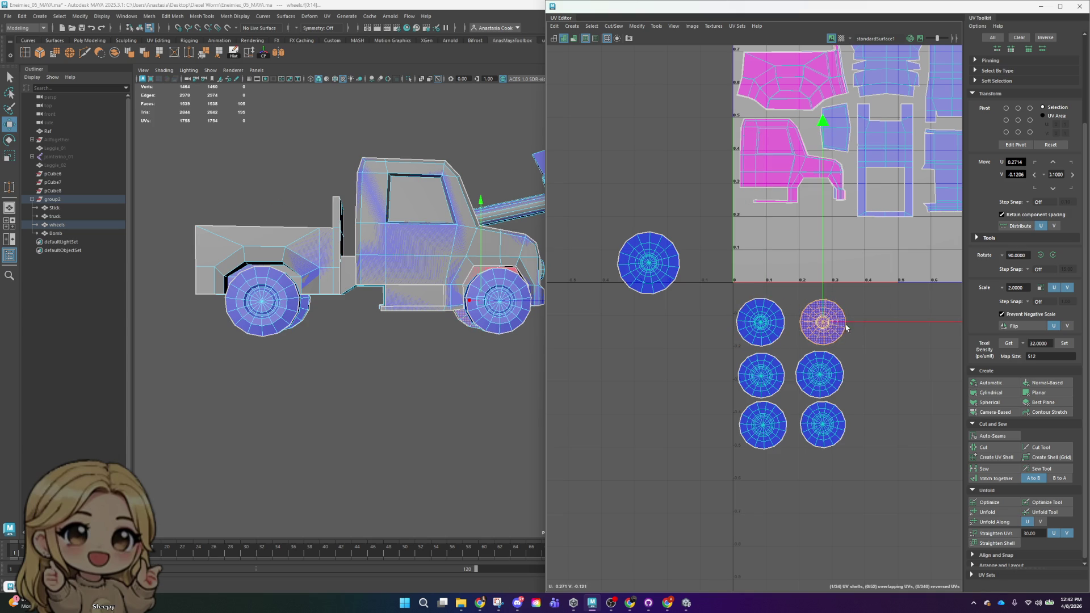
pyautogui.moveTo(829, 328); pyautogui.dragTo(821, 333)
pyautogui.click(765, 317)
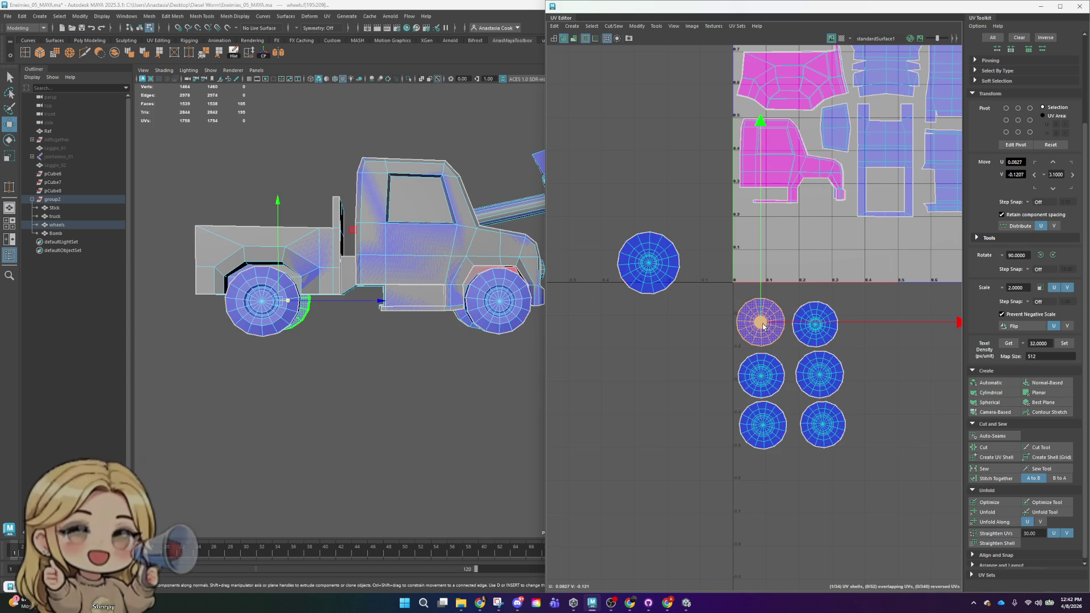
pyautogui.press('r')
pyautogui.moveTo(759, 322); pyautogui.dragTo(756, 326)
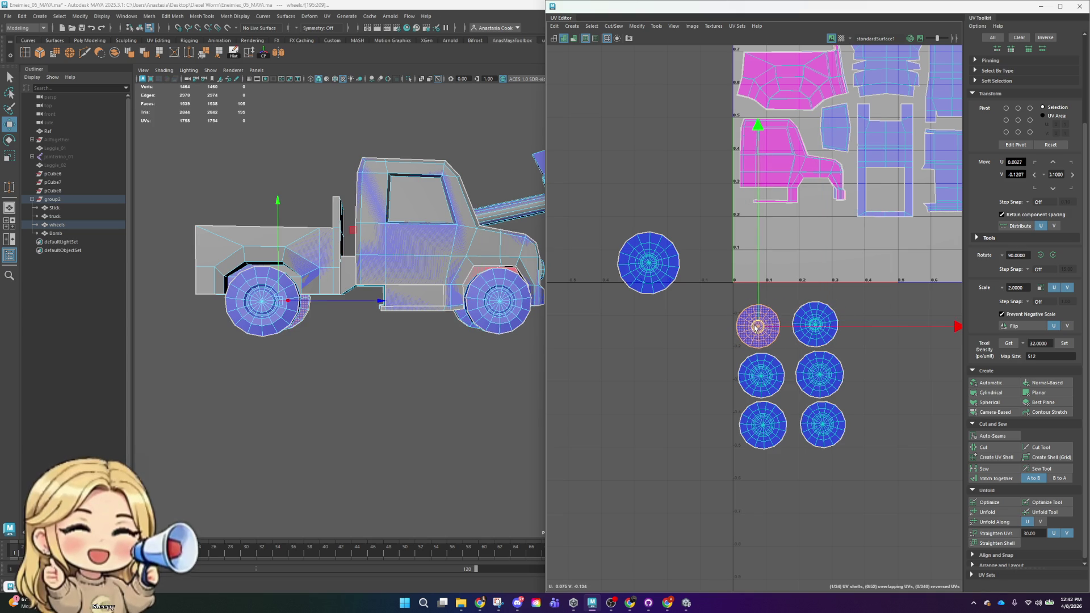
pyautogui.press('r')
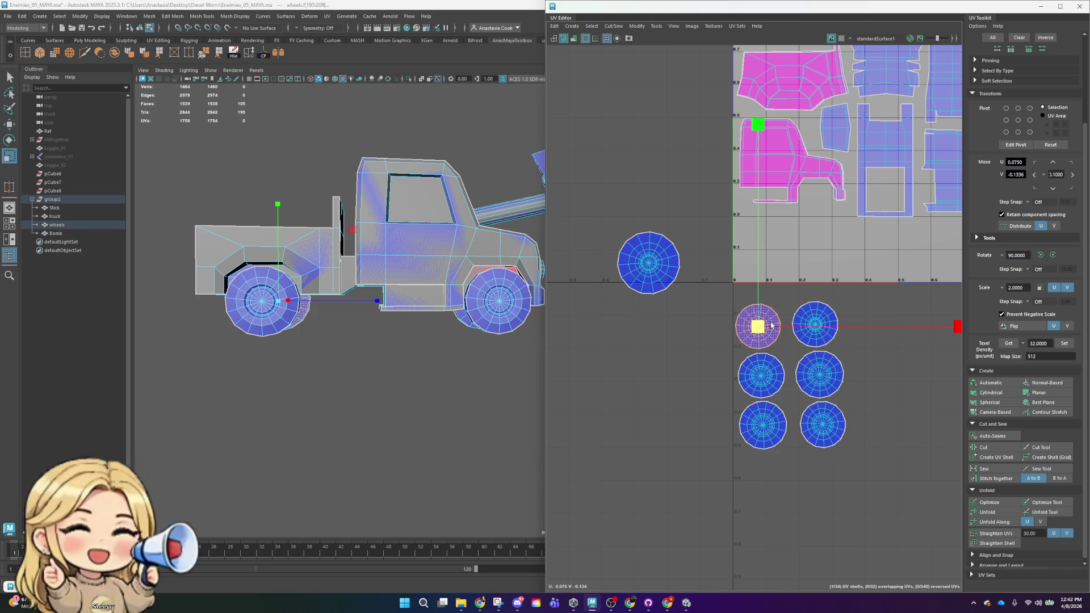
pyautogui.press('w')
pyautogui.scroll(-3, 722, 297)
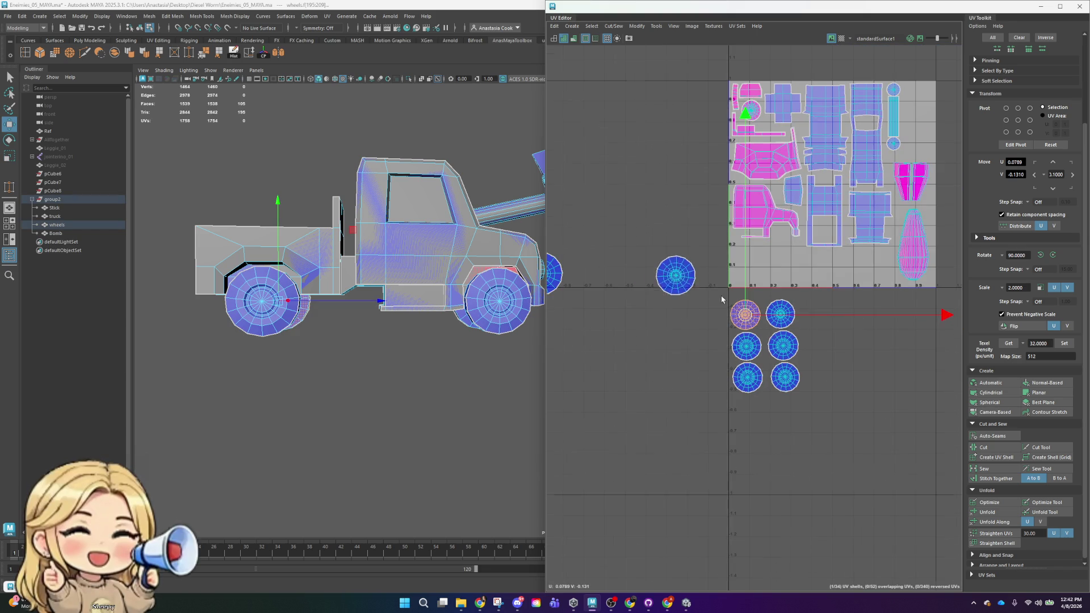
# - Bring the two wheel shells left of the tile over toward the grid
pyautogui.click(694, 276)
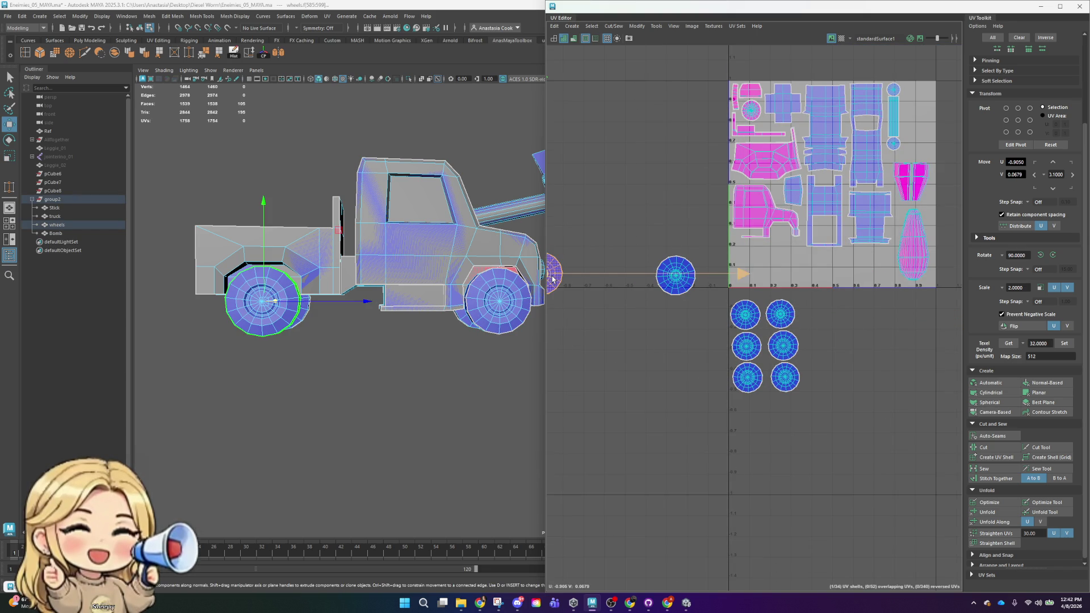
pyautogui.moveTo(552, 278)
pyautogui.mouseDown()
pyautogui.moveTo(629, 274)
pyautogui.moveTo(585, 304)
pyautogui.mouseUp()
pyautogui.click(692, 267)
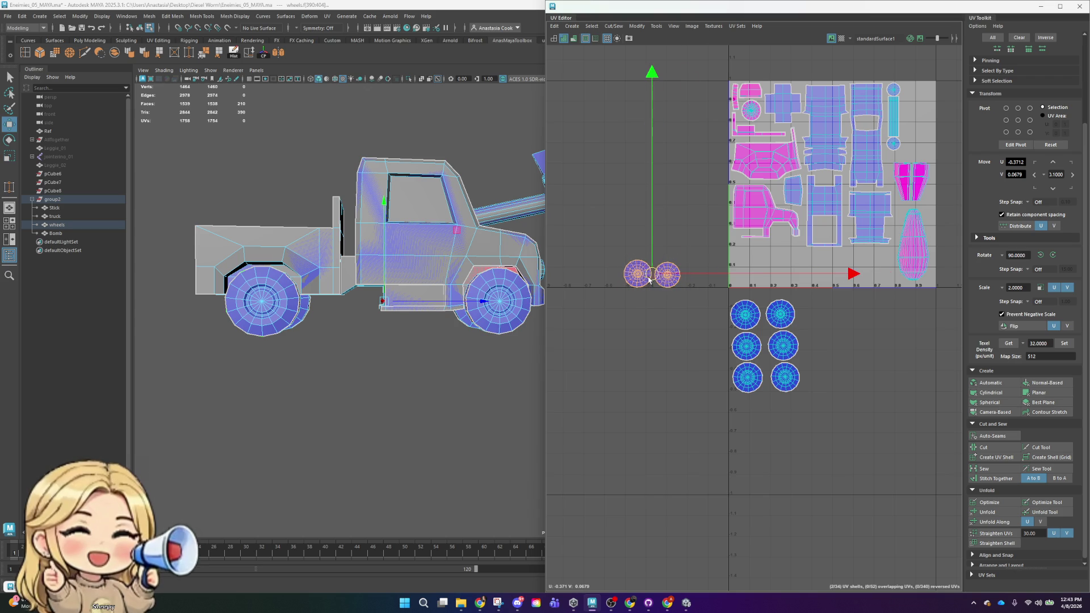
pyautogui.moveTo(650, 276); pyautogui.dragTo(755, 284)
pyautogui.scroll(2, 753, 286)
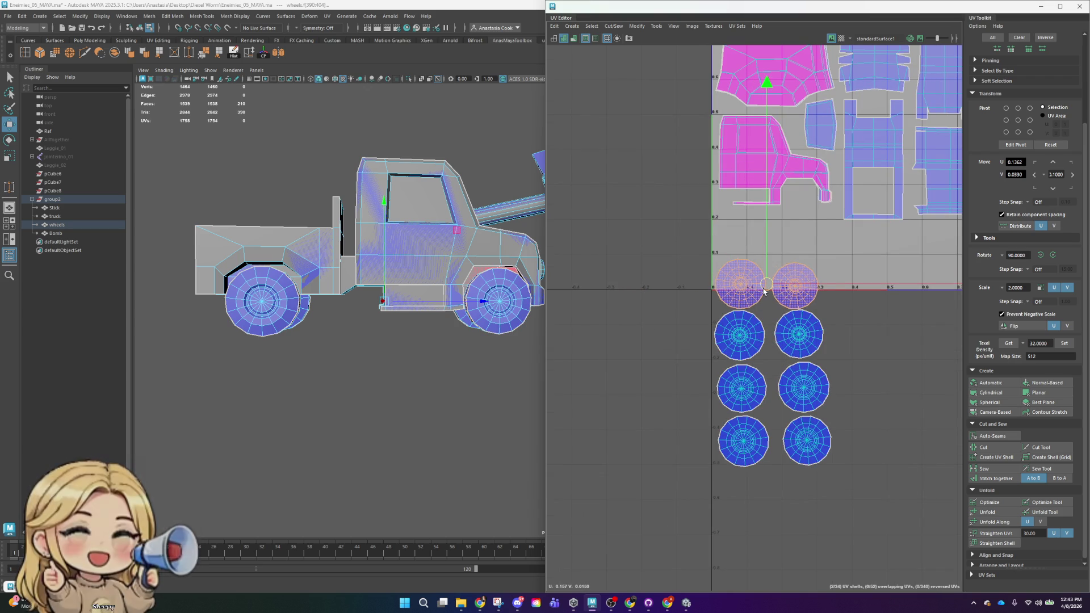
pyautogui.click(796, 288)
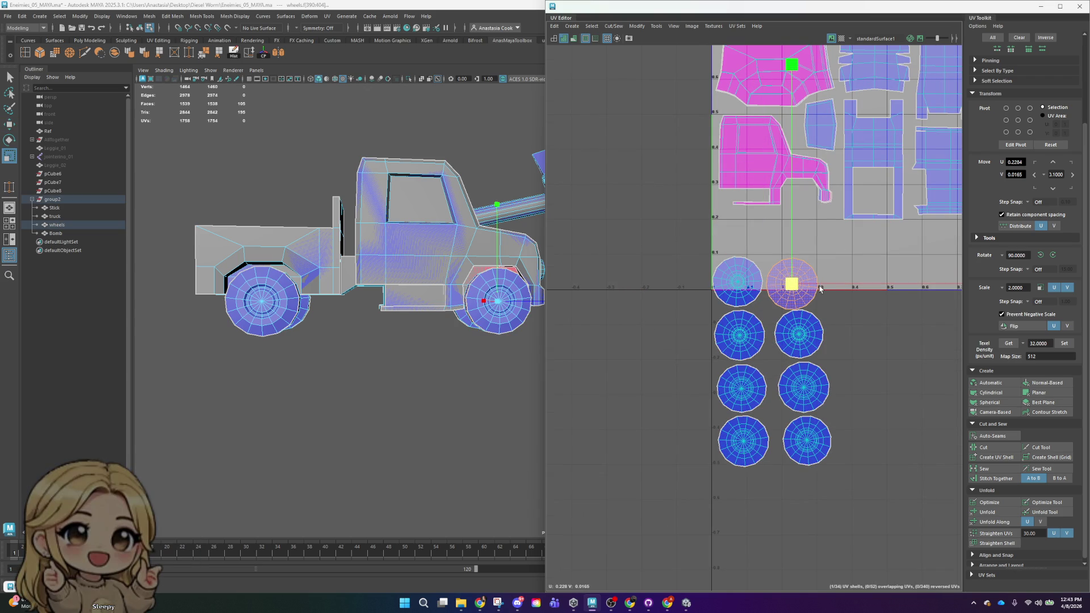
pyautogui.press('r')
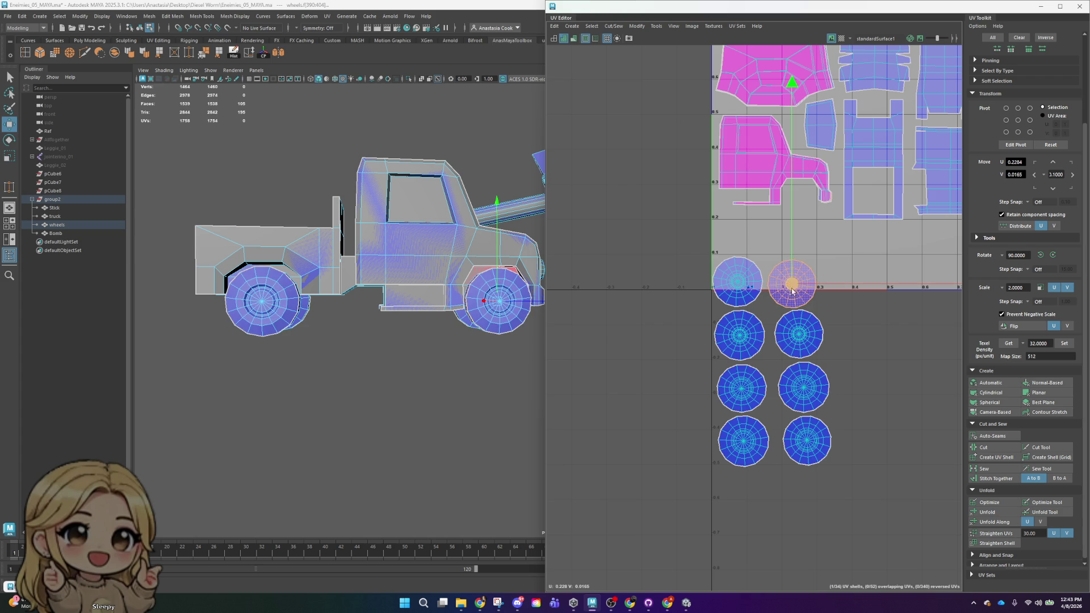
# - Nudge the top-left wheel shell down into line and select the whole wheel grid
pyautogui.click(738, 281)
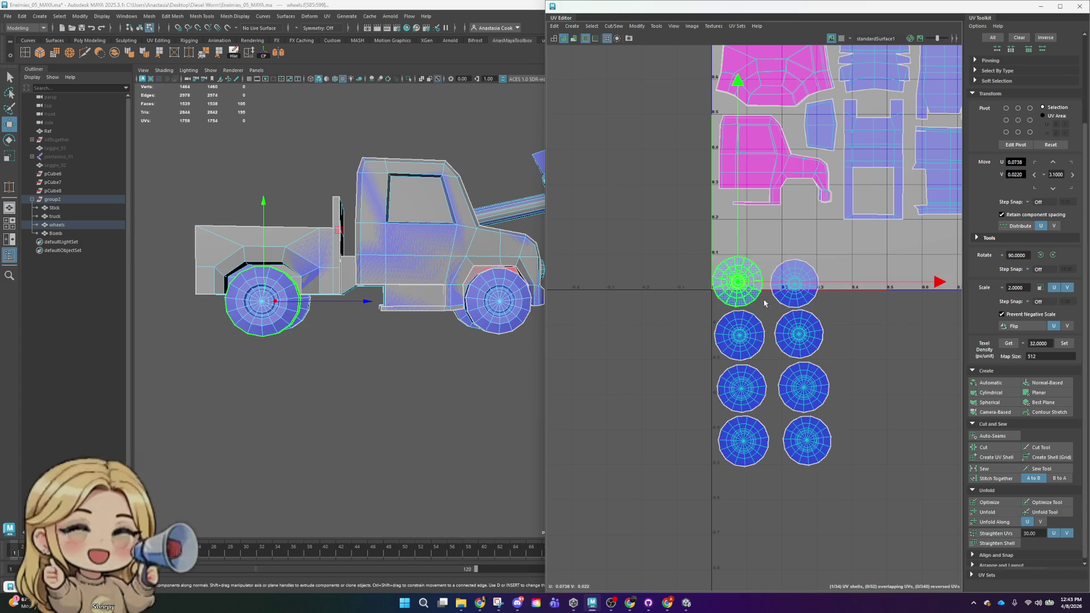
pyautogui.click(741, 443)
pyautogui.scroll(3, 794, 424)
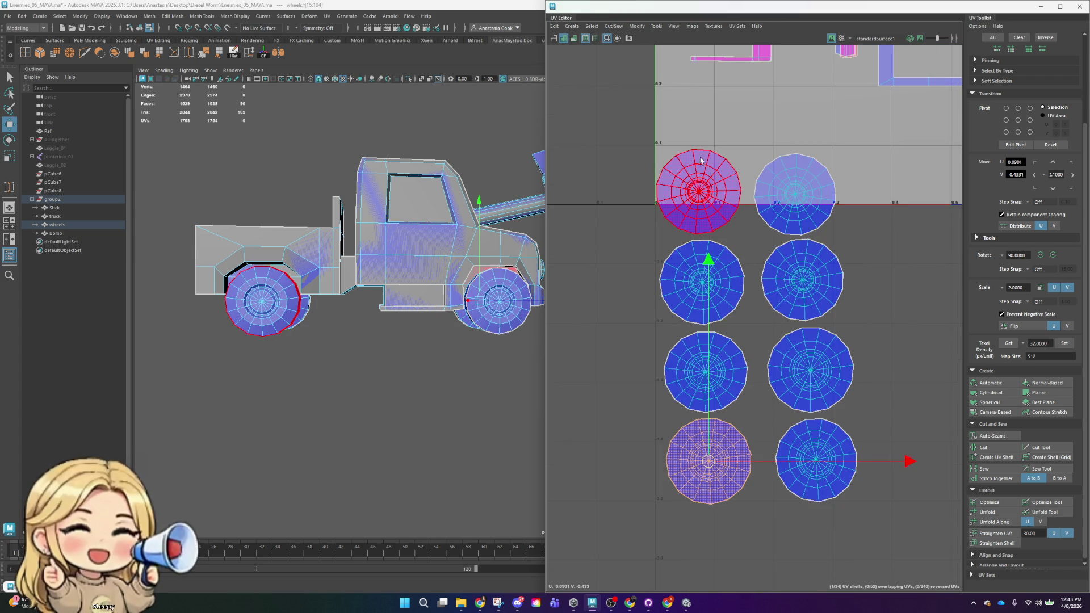
pyautogui.click(694, 196)
pyautogui.moveTo(689, 202); pyautogui.dragTo(699, 201)
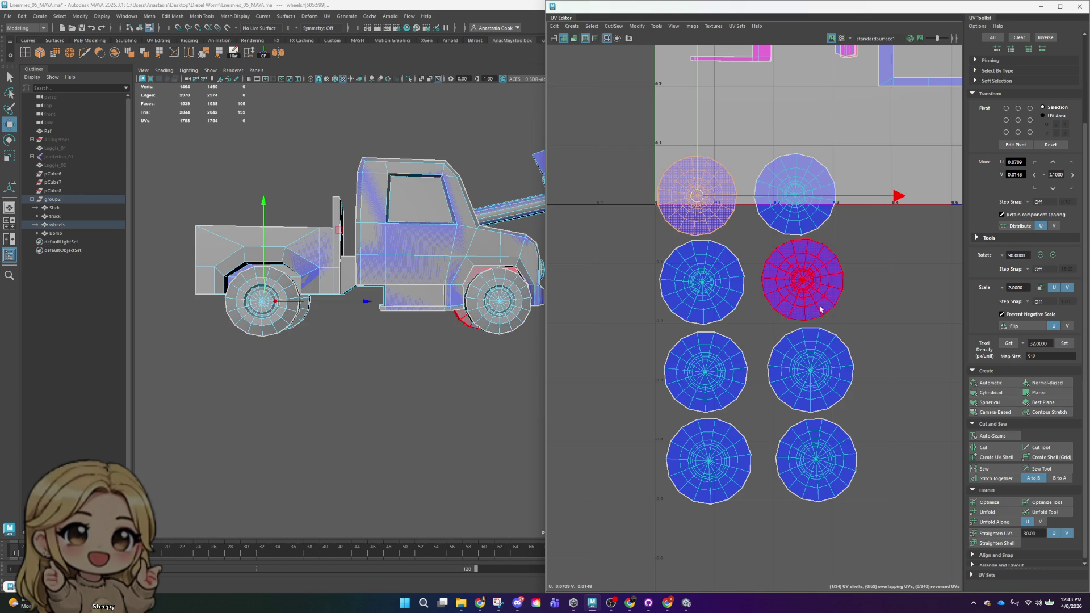
pyautogui.click(860, 324)
pyautogui.scroll(3, 902, 423)
pyautogui.scroll(-5, 901, 422)
pyautogui.moveTo(769, 296)
pyautogui.mouseDown()
pyautogui.moveTo(891, 426)
pyautogui.moveTo(743, 393)
pyautogui.mouseUp()
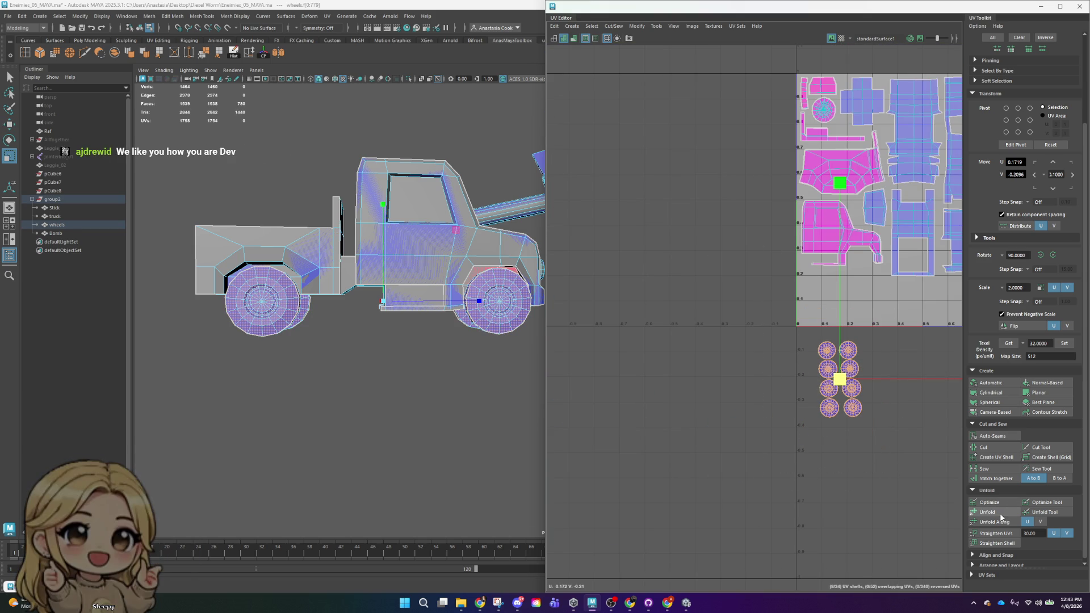
# - Rotate the eight-wheel block 90 degrees and move it up into the UV tile
pyautogui.keyDown('alt'); pyautogui.moveTo(914, 426); pyautogui.dragTo(848, 348, button='middle'); pyautogui.keyUp('alt')
pyautogui.scroll(1, 848, 348)
pyautogui.click(762, 369)
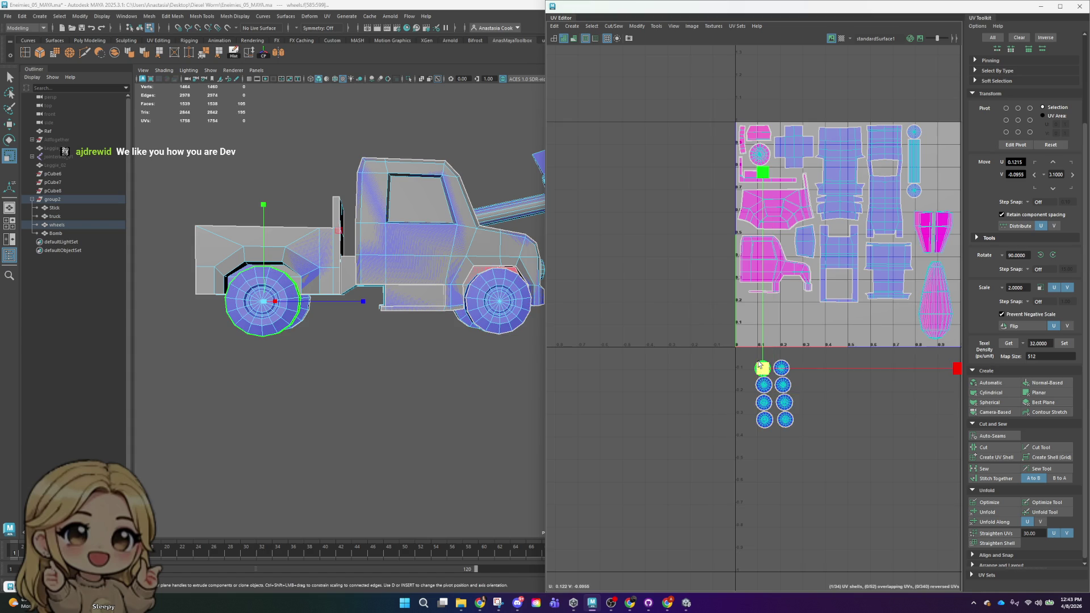
pyautogui.scroll(1, 791, 364)
pyautogui.scroll(1, 790, 364)
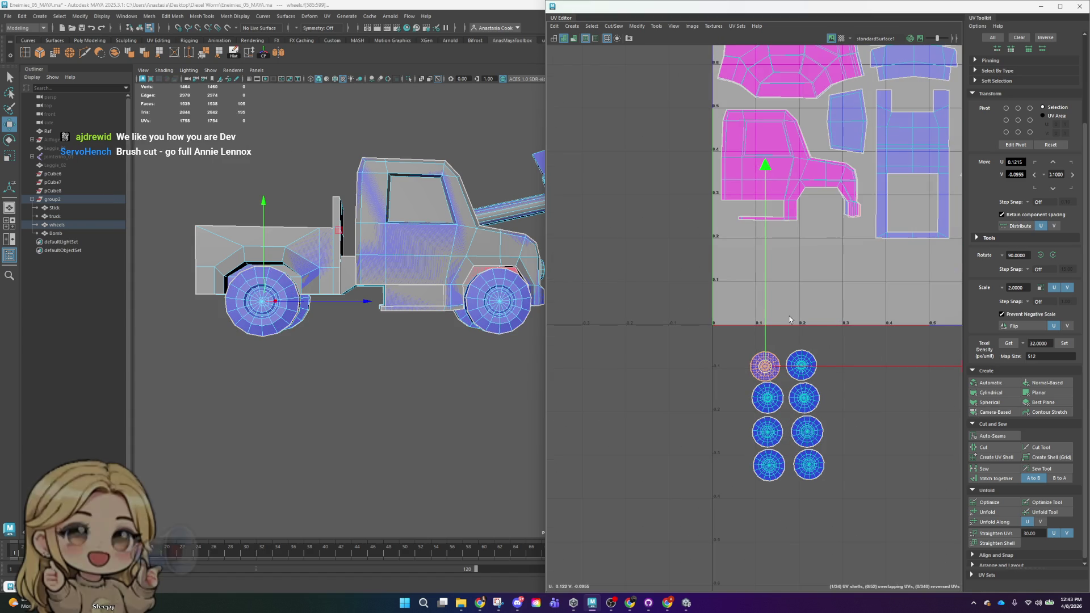
pyautogui.moveTo(719, 327); pyautogui.dragTo(869, 505)
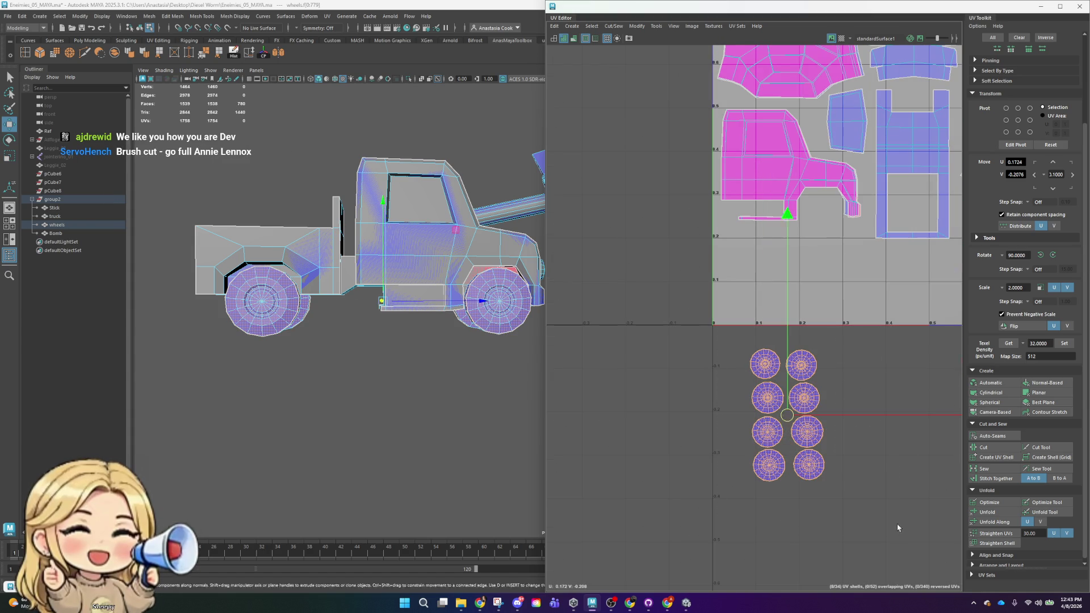
pyautogui.click(1054, 254)
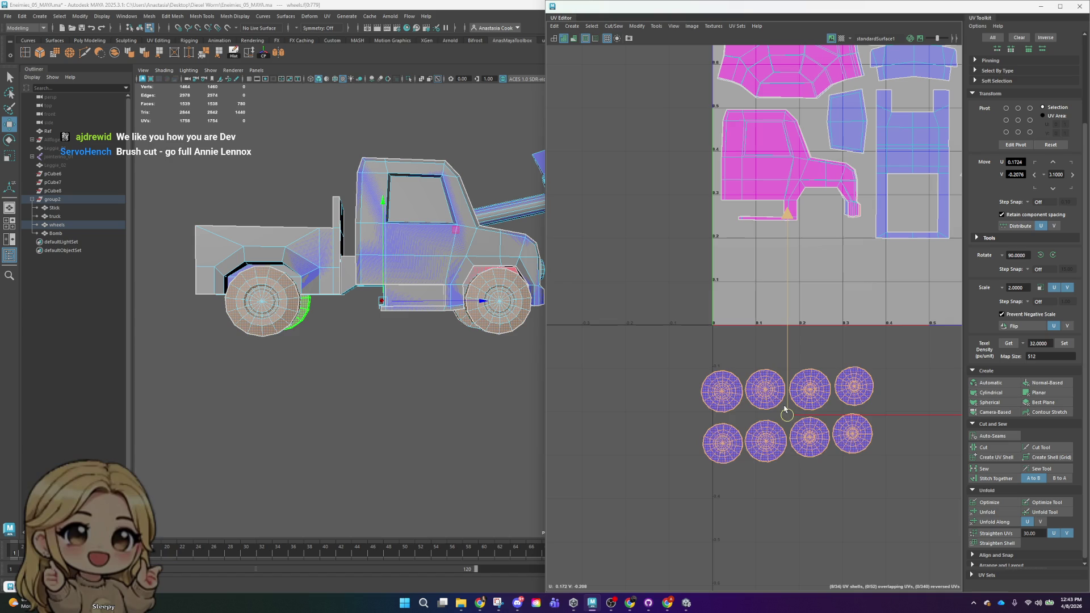
pyautogui.moveTo(786, 408); pyautogui.dragTo(806, 272)
pyautogui.press('r')
pyautogui.press('e')
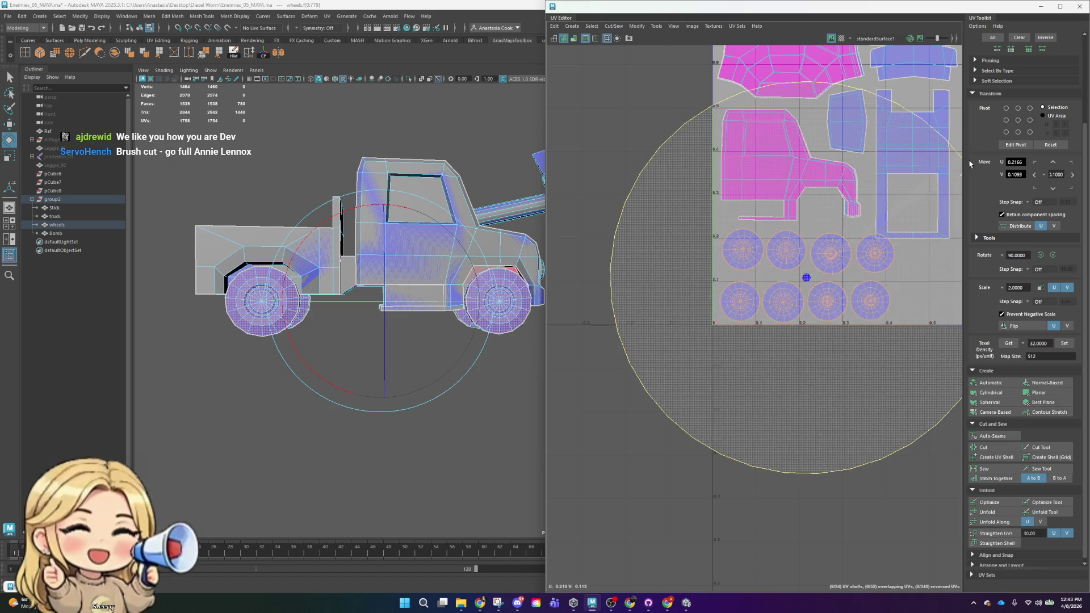
pyautogui.keyDown('alt'); pyautogui.moveTo(861, 249); pyautogui.dragTo(741, 317, button='middle'); pyautogui.keyUp('alt')
# - Move the four top-row wheel shells down beside the bottom four as one row
pyautogui.click(883, 433)
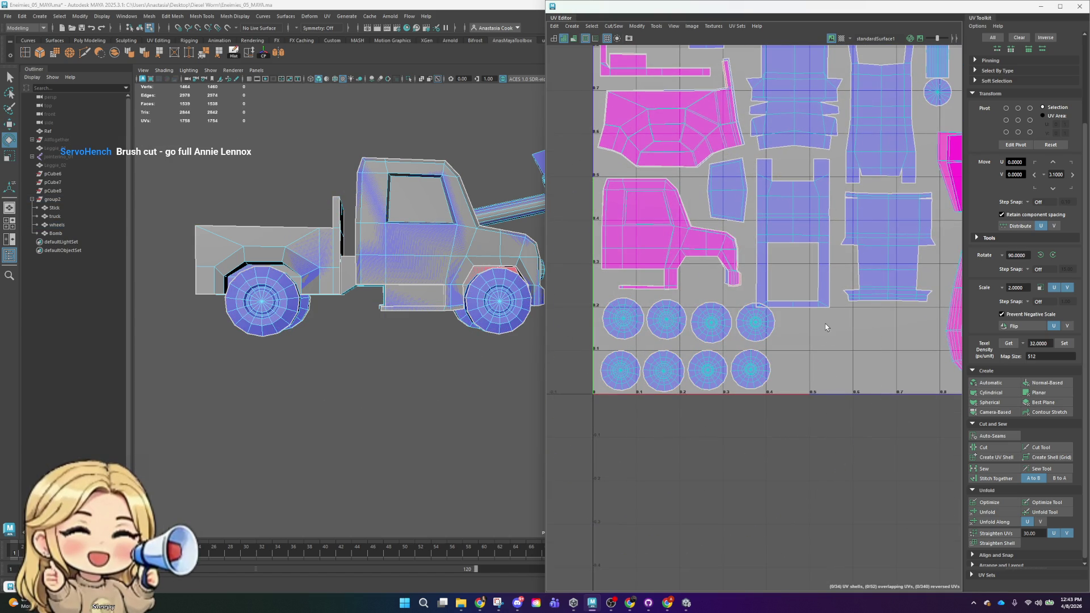
pyautogui.click(914, 376)
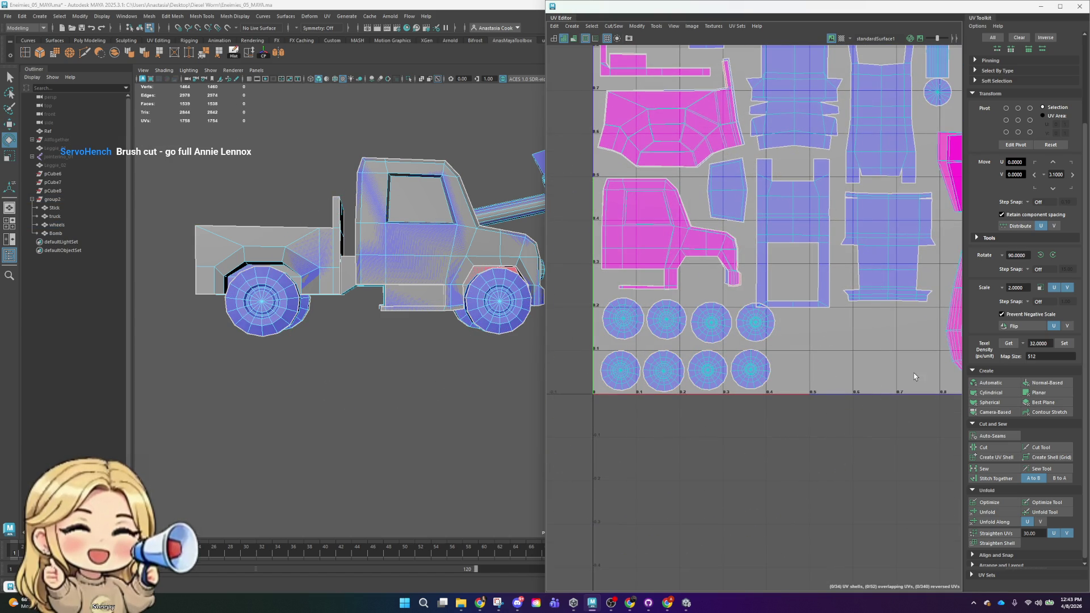
pyautogui.click(638, 320)
pyautogui.keyDown('shift'); pyautogui.click(710, 321); pyautogui.keyUp('shift')
pyautogui.keyDown('shift'); pyautogui.click(755, 321); pyautogui.keyUp('shift')
pyautogui.press('w')
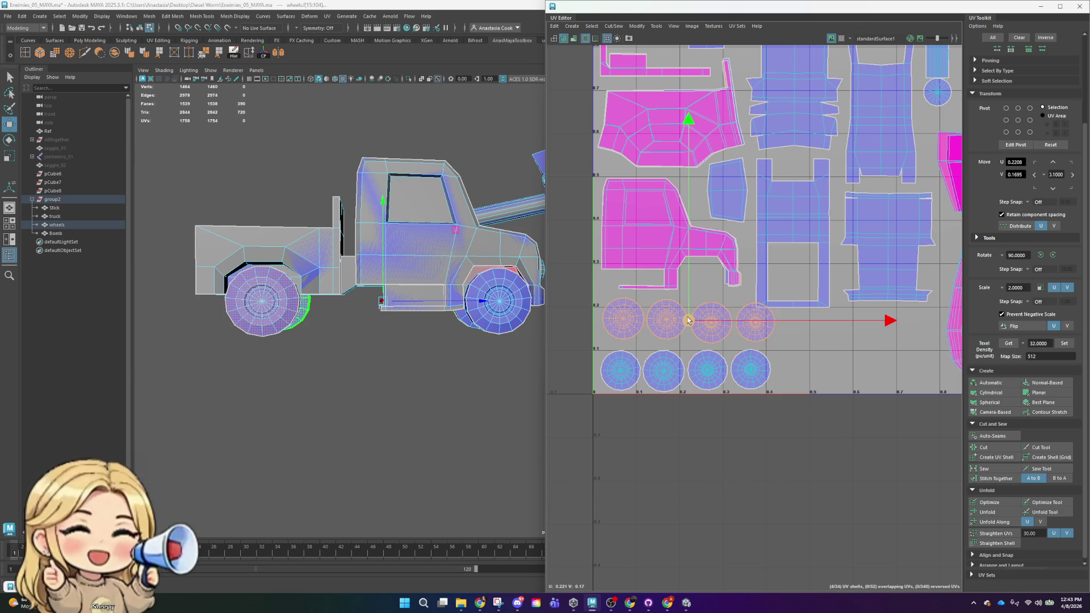
pyautogui.moveTo(688, 321); pyautogui.dragTo(861, 369)
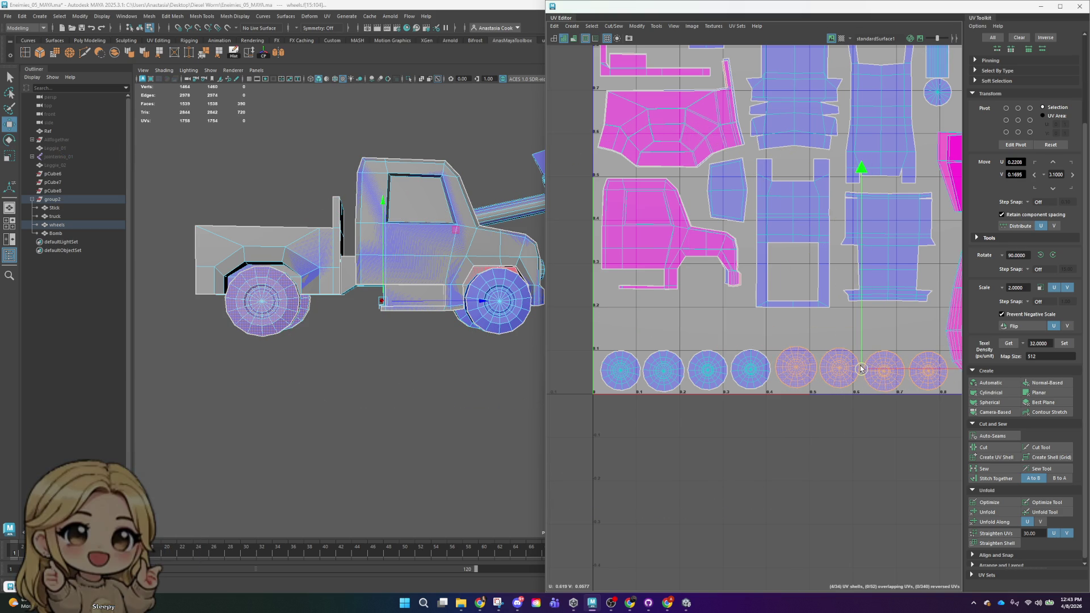
pyautogui.click(694, 324)
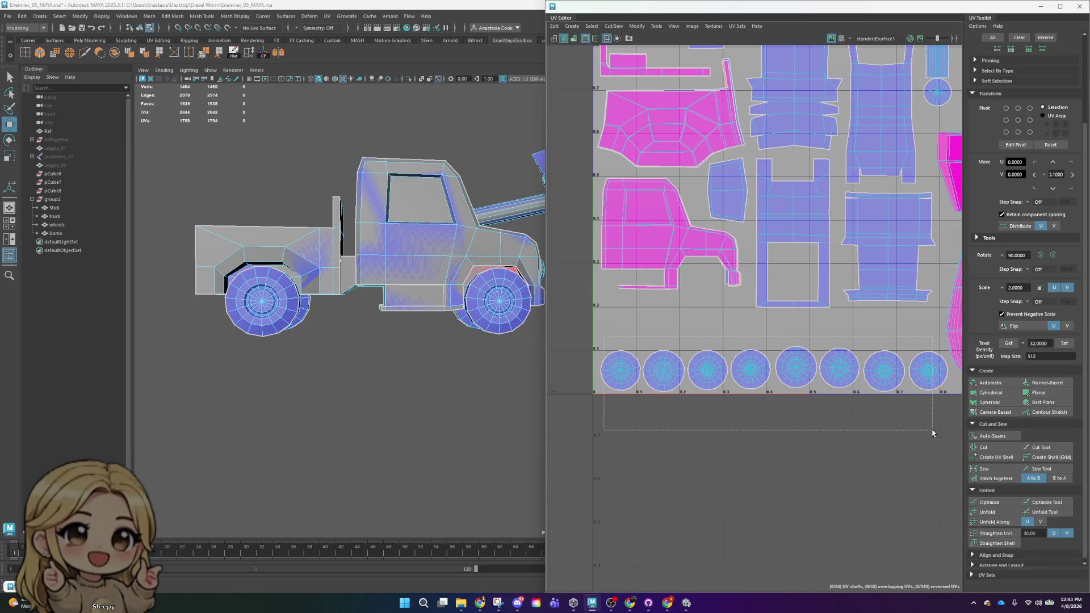
pyautogui.moveTo(932, 434); pyautogui.dragTo(885, 397)
pyautogui.scroll(-3, 896, 435)
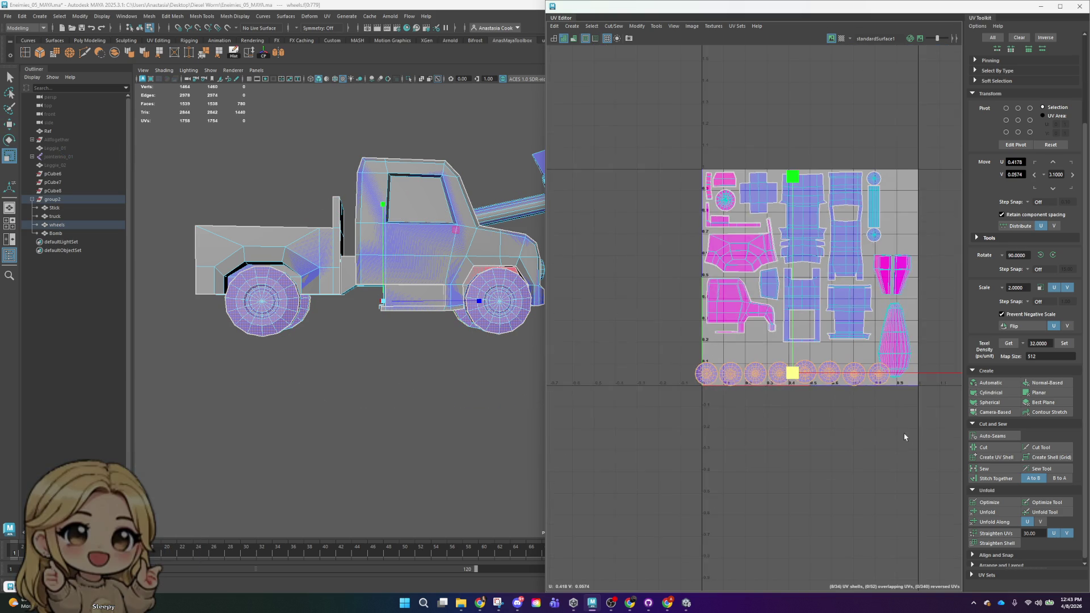
# - Move the bomb body shell to the upper right and shift the wheel row slightly right
pyautogui.moveTo(896, 435); pyautogui.dragTo(887, 442, button='middle')
pyautogui.moveTo(870, 373); pyautogui.dragTo(880, 230)
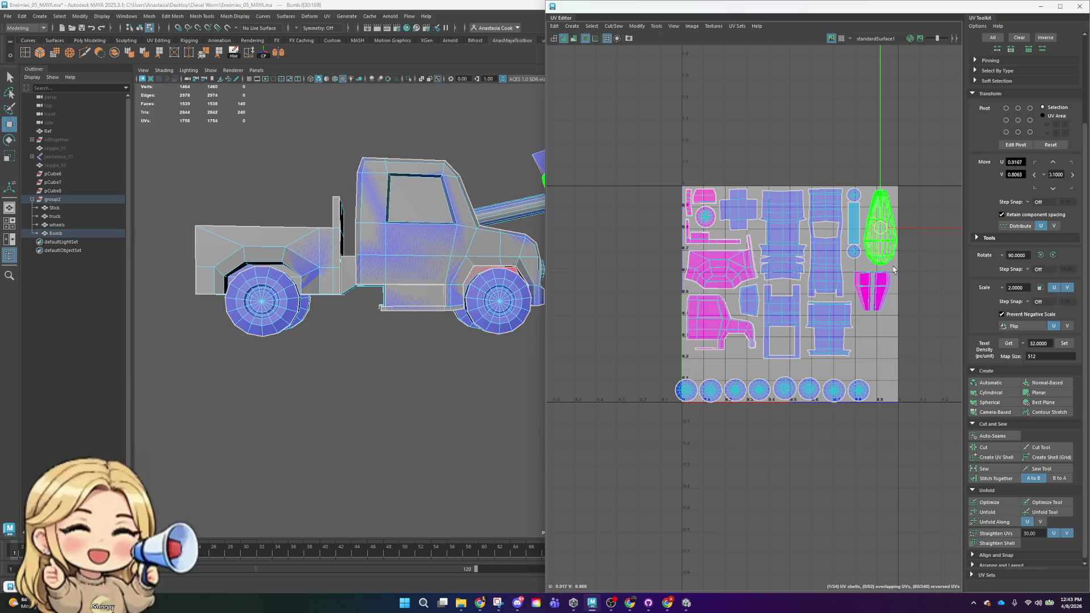
pyautogui.moveTo(901, 370); pyautogui.dragTo(659, 423)
pyautogui.press('w')
pyautogui.moveTo(772, 389); pyautogui.dragTo(783, 394)
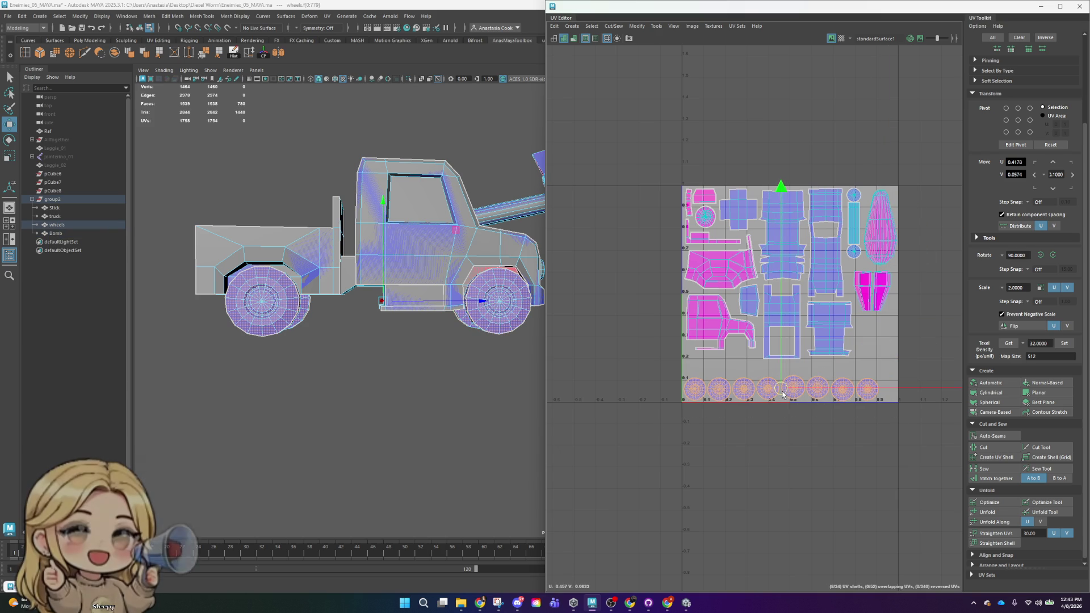
pyautogui.click(801, 425)
pyautogui.scroll(3, 799, 392)
# - Check individual wheel shells, then select the bomb fin and body shells
pyautogui.click(786, 345)
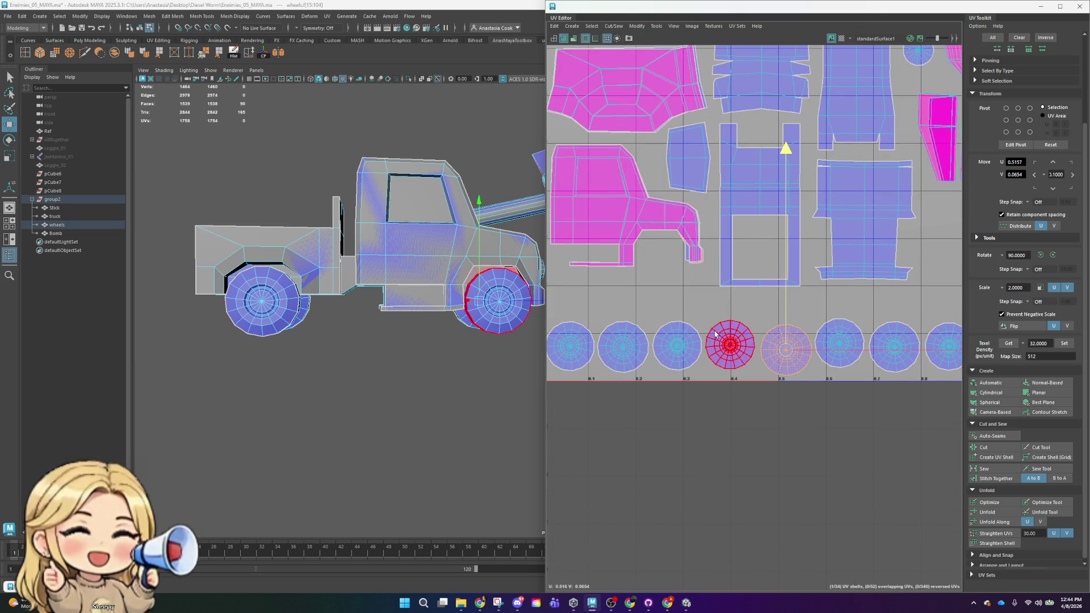
pyautogui.click(730, 346)
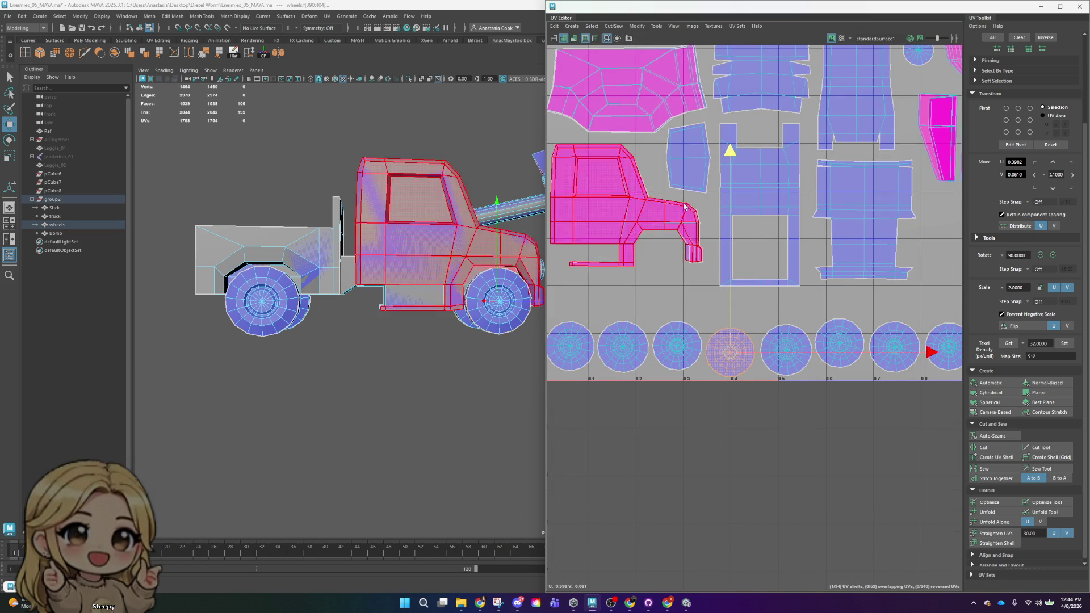
pyautogui.scroll(-3, 688, 417)
pyautogui.scroll(-2, 755, 414)
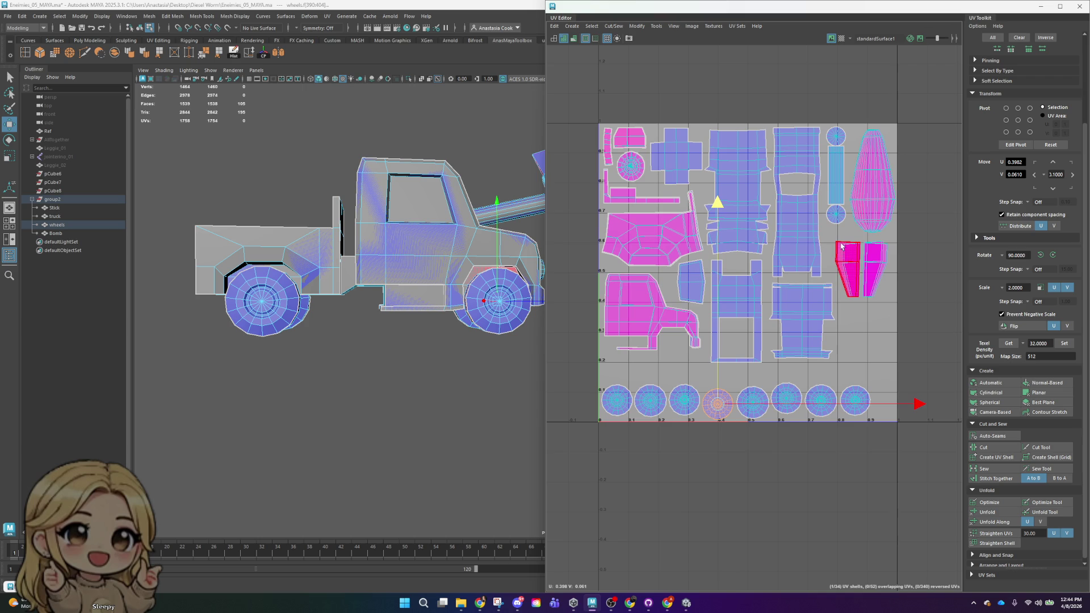
pyautogui.moveTo(917, 302); pyautogui.dragTo(917, 301)
pyautogui.click(893, 171)
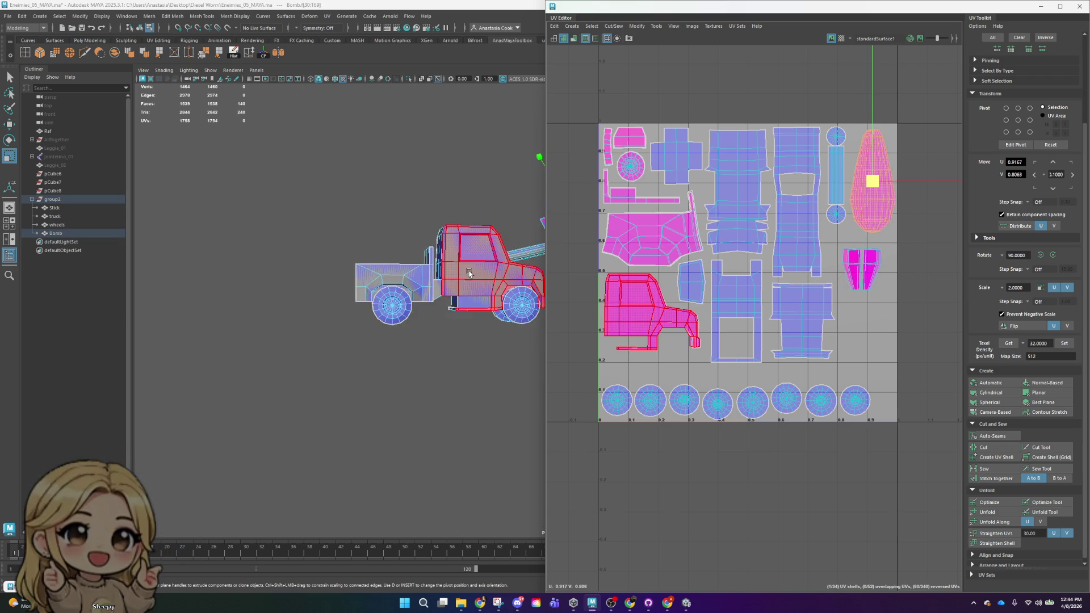
pyautogui.press('f')
pyautogui.scroll(3, 257, 317)
pyautogui.scroll(-2, 340, 315)
pyautogui.click(396, 308)
pyautogui.scroll(5, 389, 312)
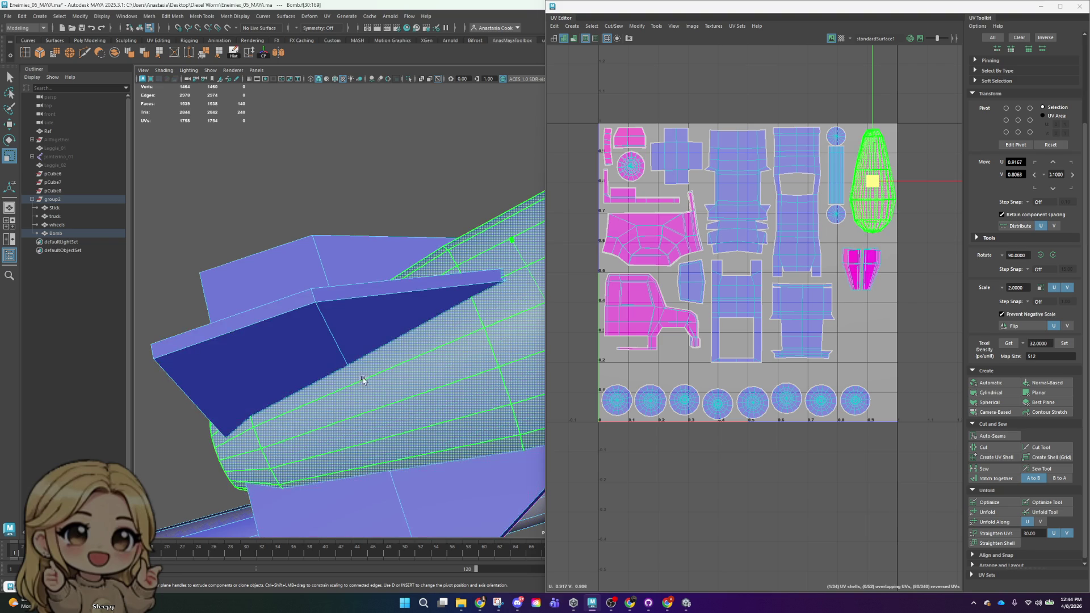
pyautogui.click(361, 385)
pyautogui.press('f')
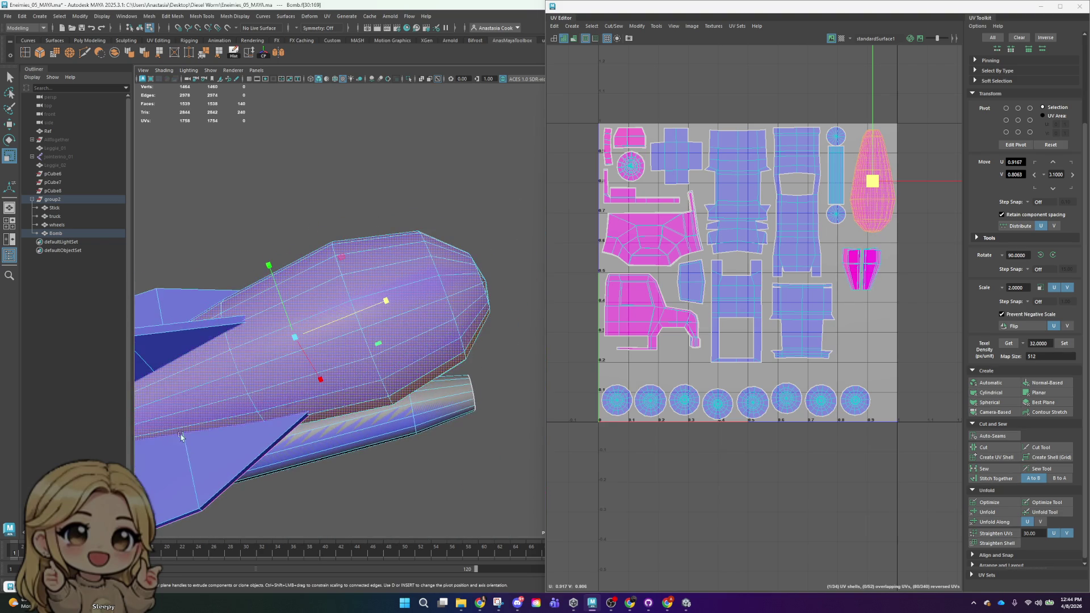
pyautogui.keyDown('alt'); pyautogui.moveTo(353, 400); pyautogui.dragTo(365, 345); pyautogui.keyUp('alt')
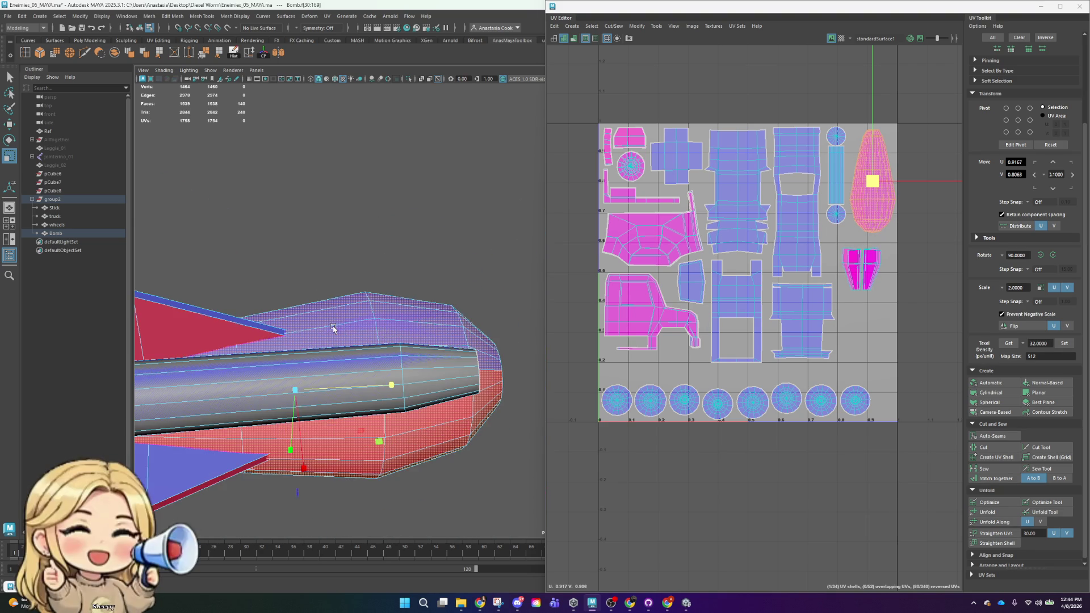
pyautogui.hotkey('ctrl', 'F11')
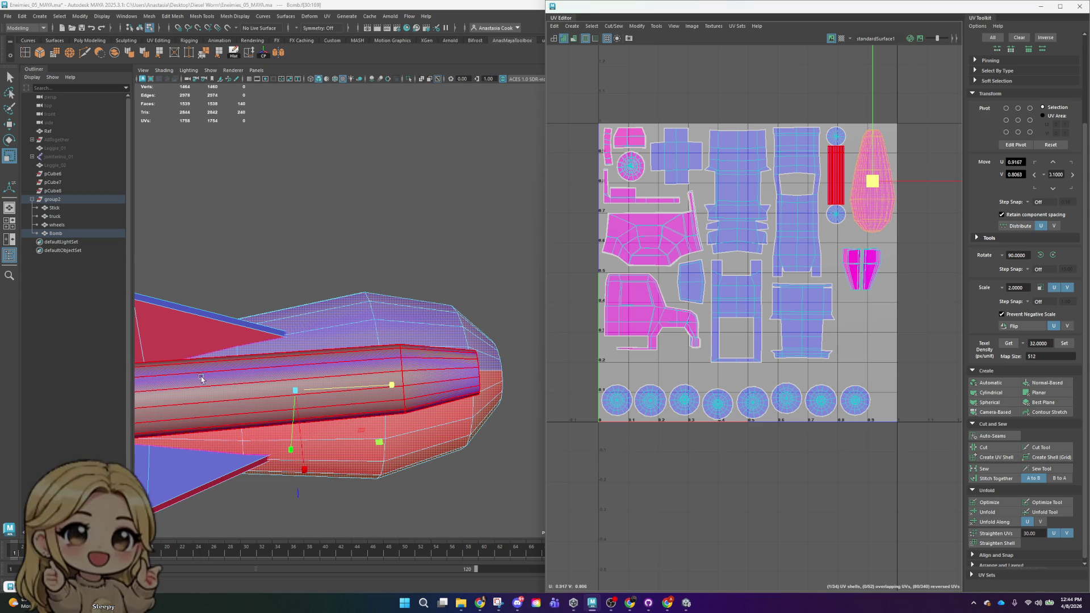
pyautogui.moveTo(426, 479)
pyautogui.keyDown('alt'); pyautogui.mouseDown()
pyautogui.moveTo(461, 415)
pyautogui.moveTo(459, 318)
pyautogui.mouseUp(); pyautogui.keyUp('alt')
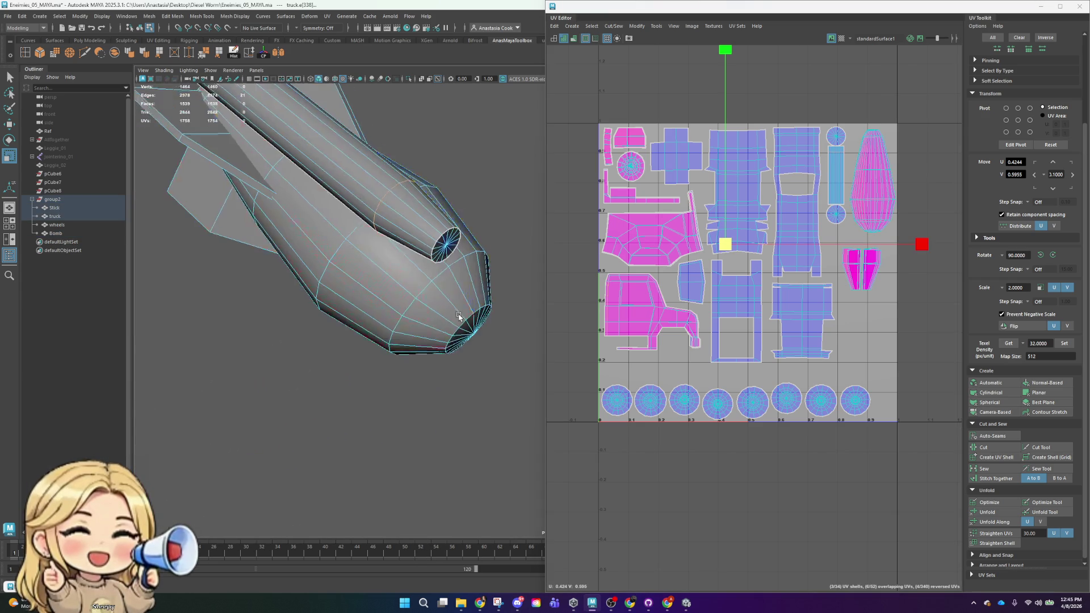
pyautogui.click(460, 317)
pyautogui.moveTo(430, 259)
pyautogui.keyDown('alt'); pyautogui.mouseDown()
pyautogui.moveTo(451, 324)
pyautogui.moveTo(480, 324)
pyautogui.moveTo(486, 298)
pyautogui.mouseUp(); pyautogui.keyUp('alt')
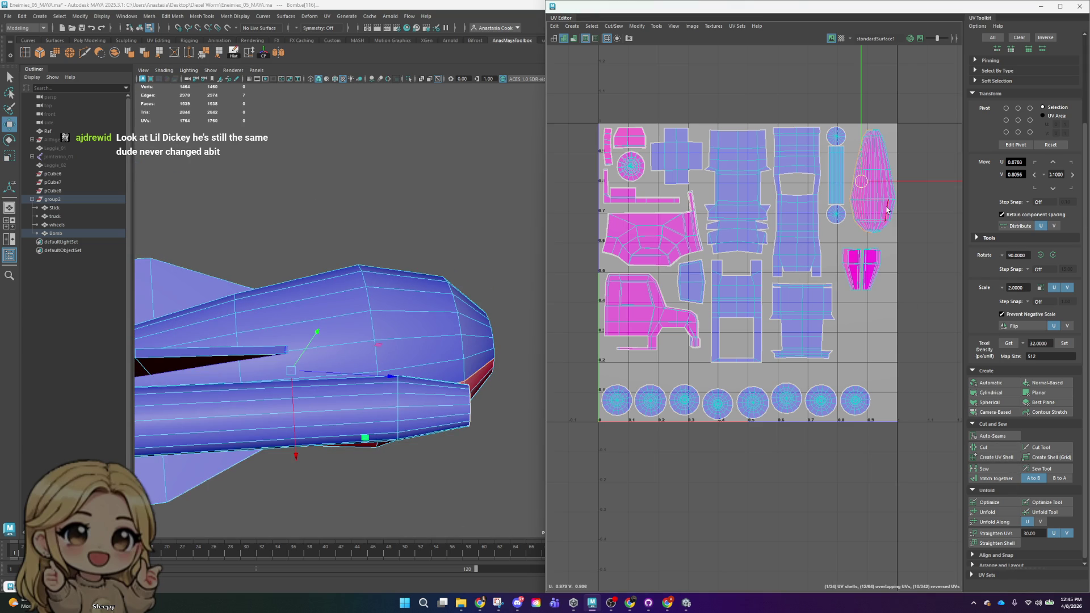
# - Cut the bomb body shell along its seam edges and unfold it flat
pyautogui.moveTo(877, 205)
pyautogui.mouseDown(button='right')
pyautogui.moveTo(886, 183)
pyautogui.moveTo(902, 199)
pyautogui.mouseUp(button='right')
pyautogui.click(873, 191)
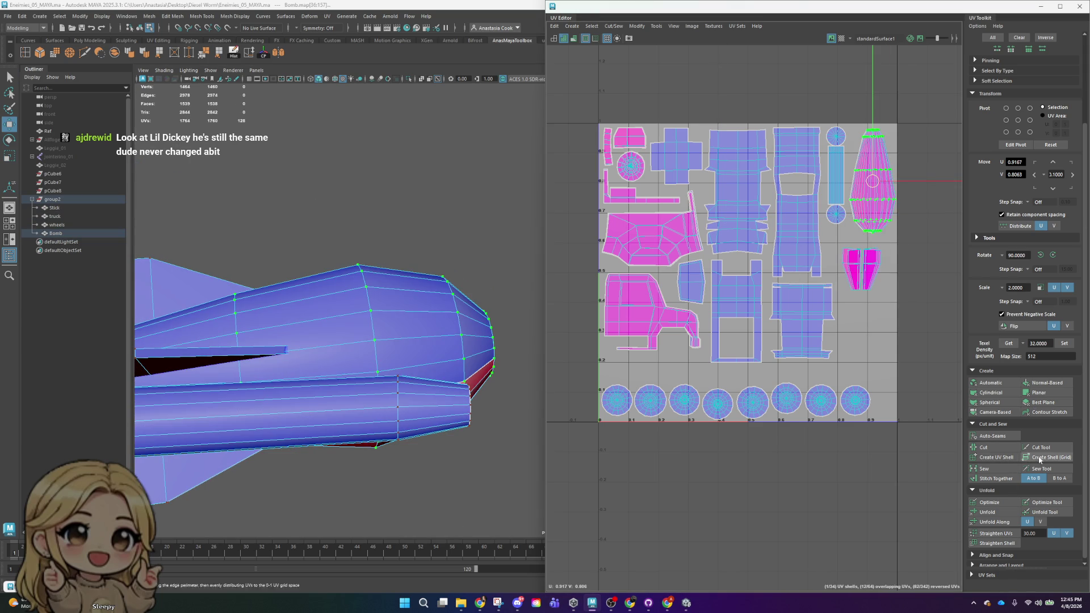
pyautogui.click(995, 514)
pyautogui.scroll(-2, 884, 167)
pyautogui.scroll(3, 884, 167)
pyautogui.scroll(5, 840, 92)
pyautogui.moveTo(839, 91); pyautogui.dragTo(808, 76, button='right')
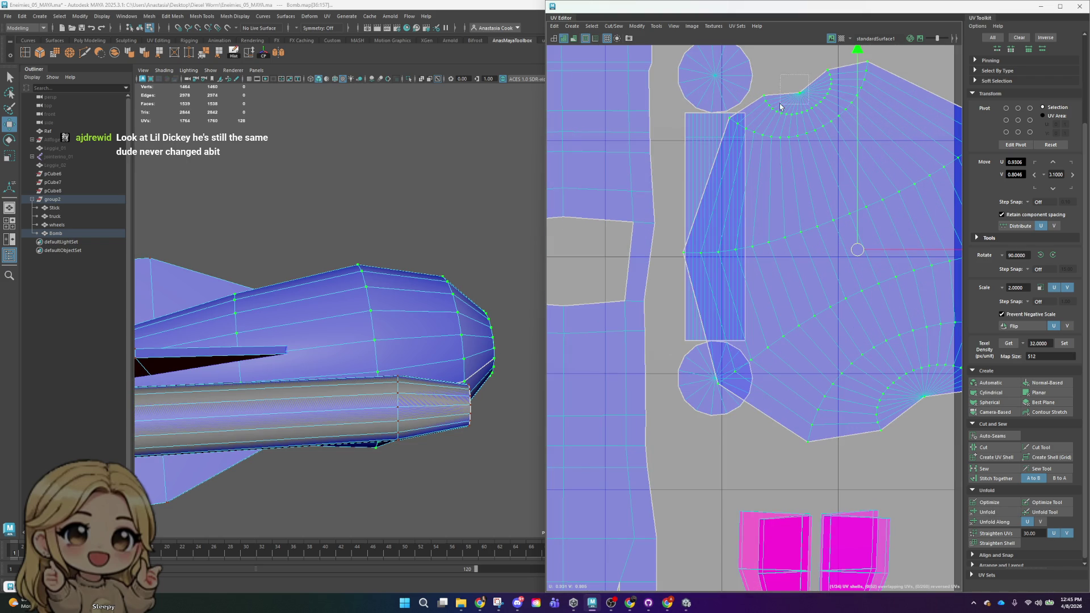
pyautogui.click(1007, 514)
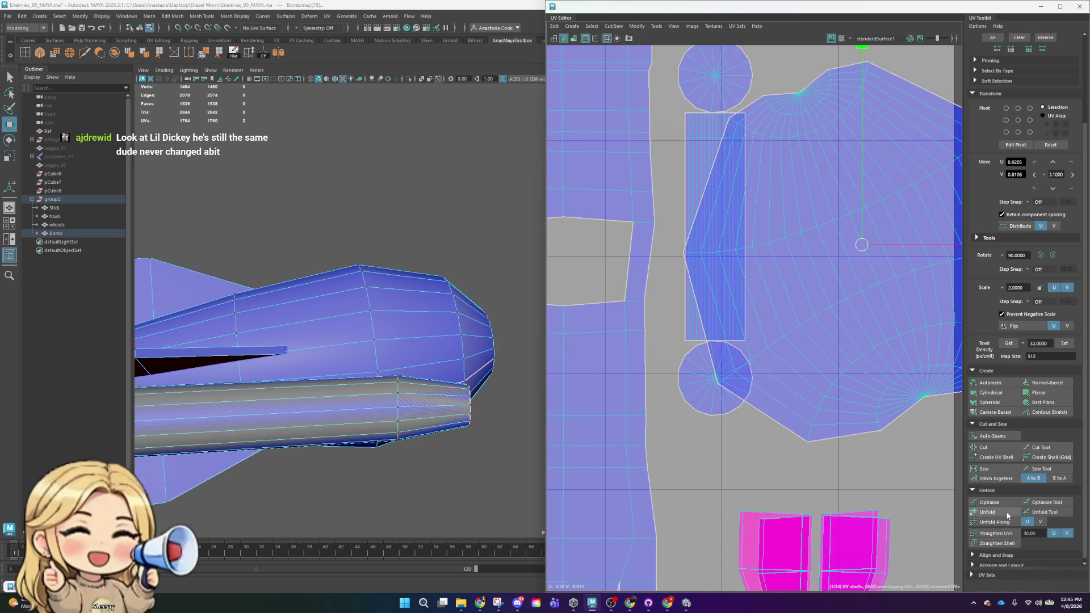
pyautogui.click(994, 453)
pyautogui.scroll(-3, 833, 222)
pyautogui.moveTo(835, 221); pyautogui.dragTo(822, 213, button='right')
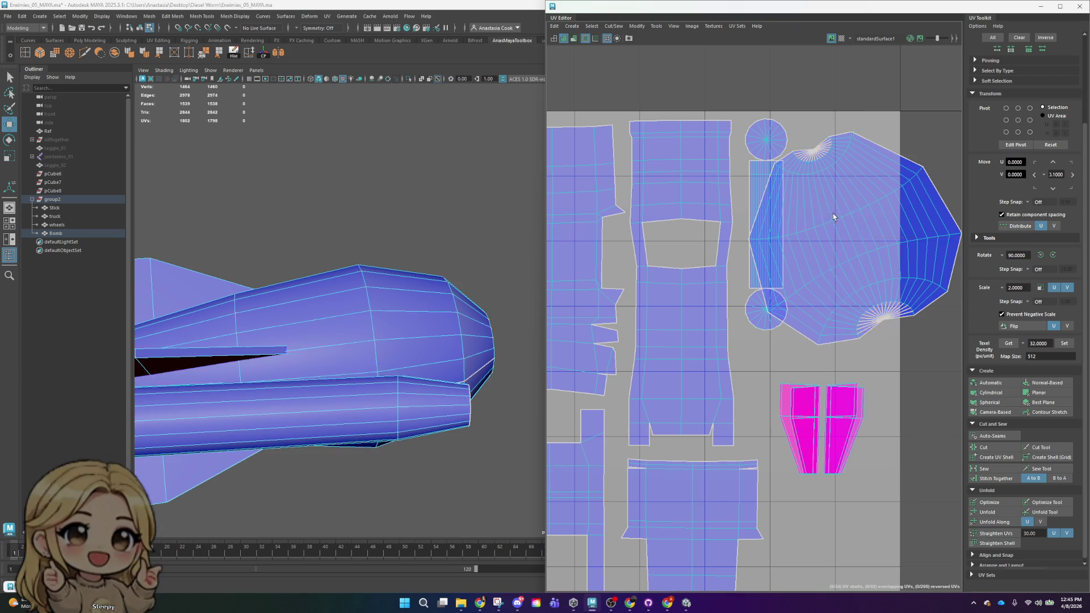
# - Unfold the cut bomb body shell, rotate it upright and move it to the tile's lower right
pyautogui.click(822, 213)
pyautogui.click(1003, 514)
pyautogui.press('e')
pyautogui.scroll(-3, 936, 225)
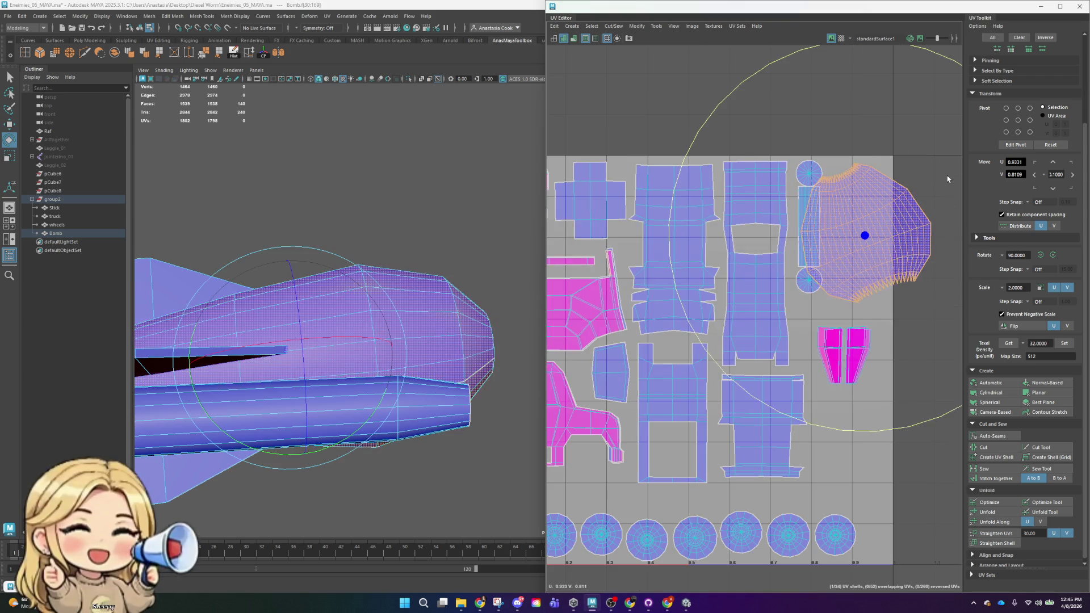
pyautogui.scroll(1, 936, 226)
pyautogui.scroll(1, 926, 210)
pyautogui.press('w')
pyautogui.press('e')
pyautogui.moveTo(866, 185); pyautogui.dragTo(893, 248)
pyautogui.scroll(-1, 877, 267)
pyautogui.press('w')
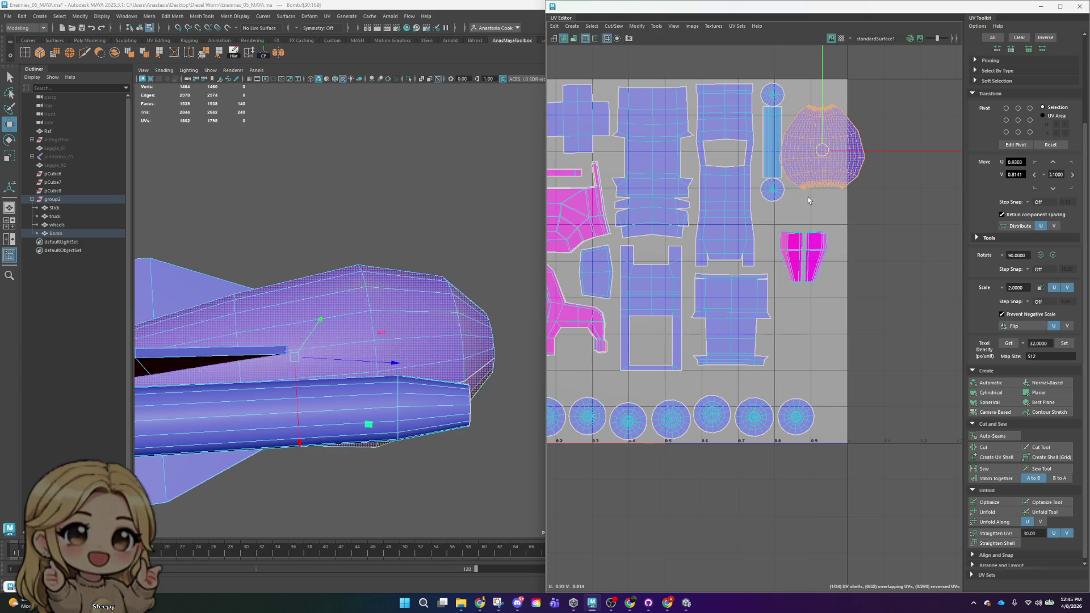
pyautogui.moveTo(823, 160)
pyautogui.mouseDown()
pyautogui.moveTo(835, 359)
pyautogui.moveTo(814, 351)
pyautogui.mouseUp()
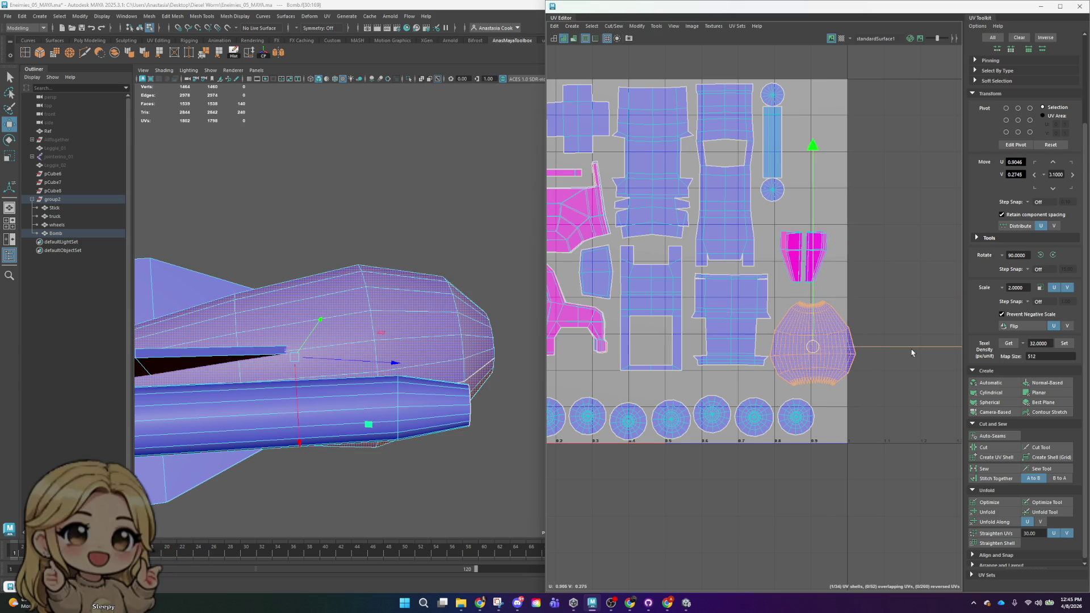
# - Nudge the bomb body shell under the fin shells and straighten it with a slight rotation
pyautogui.press('r')
pyautogui.scroll(-2, 877, 272)
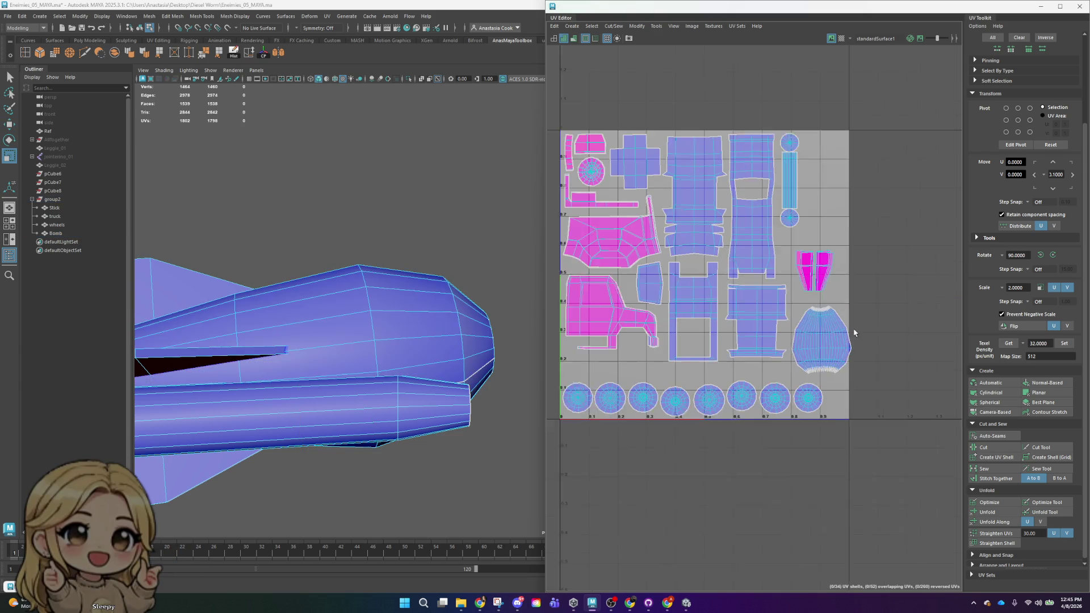
pyautogui.scroll(-1, 826, 343)
pyautogui.scroll(2, 901, 336)
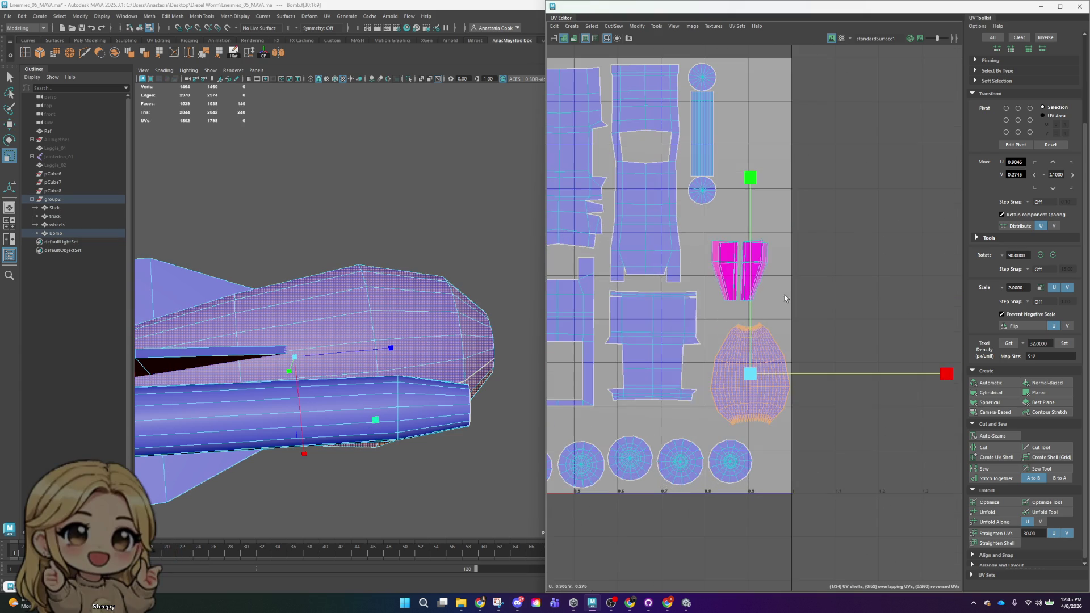
pyautogui.click(652, 341)
pyautogui.press('w')
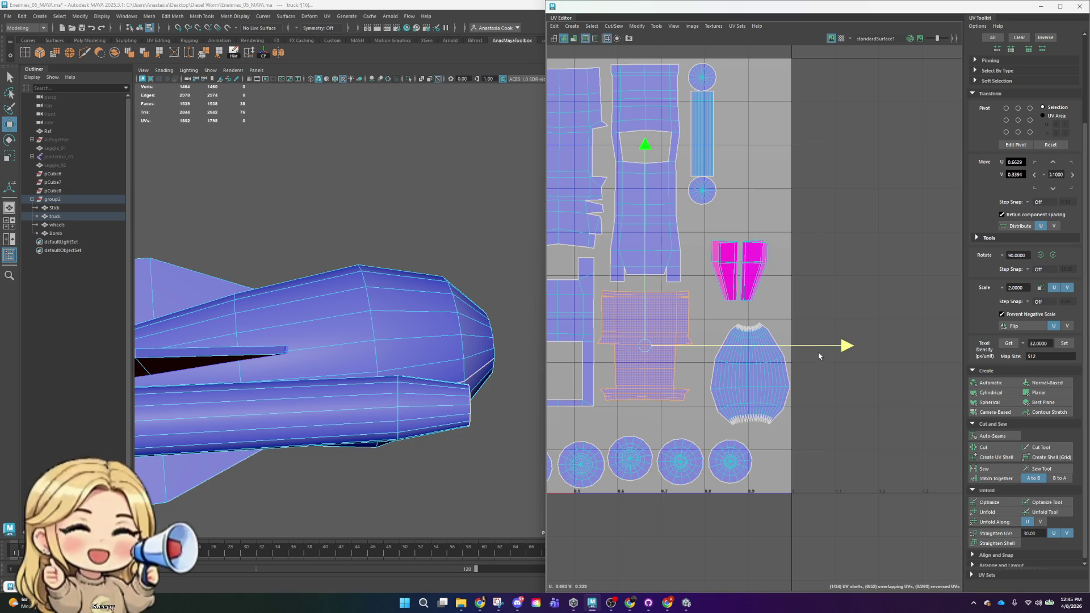
pyautogui.click(743, 366)
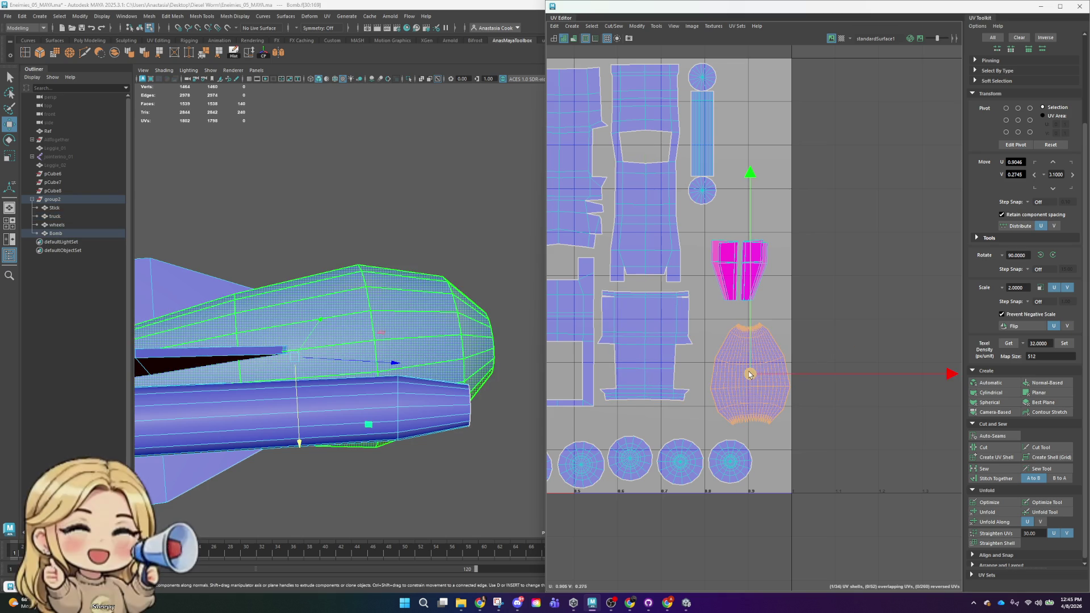
pyautogui.press('r')
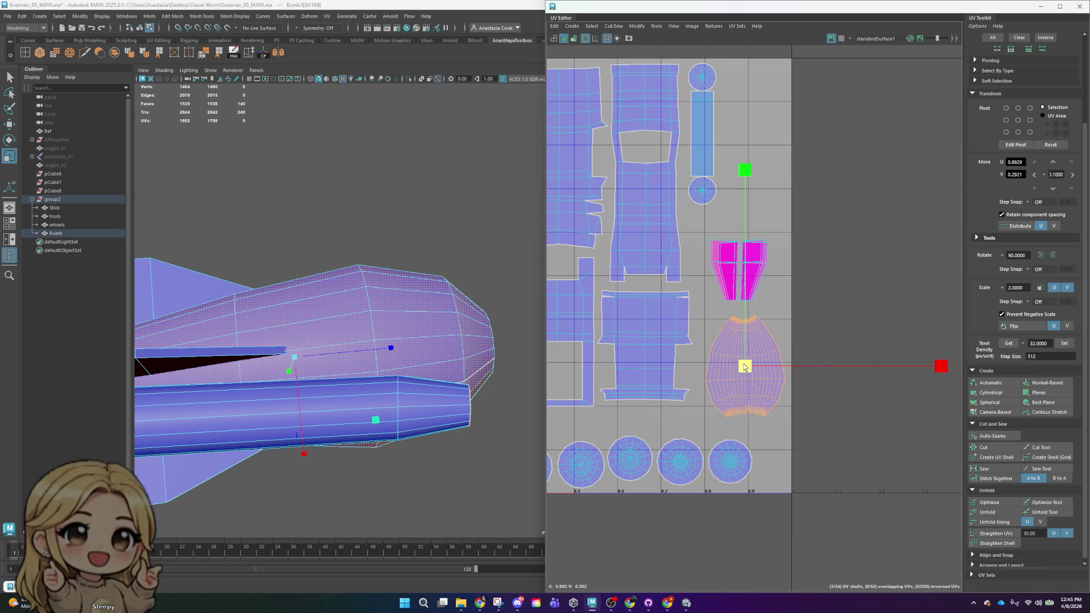
pyautogui.press('w')
pyautogui.moveTo(748, 369); pyautogui.dragTo(743, 375)
pyautogui.press('e')
pyautogui.moveTo(885, 238)
pyautogui.mouseDown()
pyautogui.moveTo(889, 253)
pyautogui.moveTo(888, 165)
pyautogui.mouseUp()
pyautogui.click(749, 255)
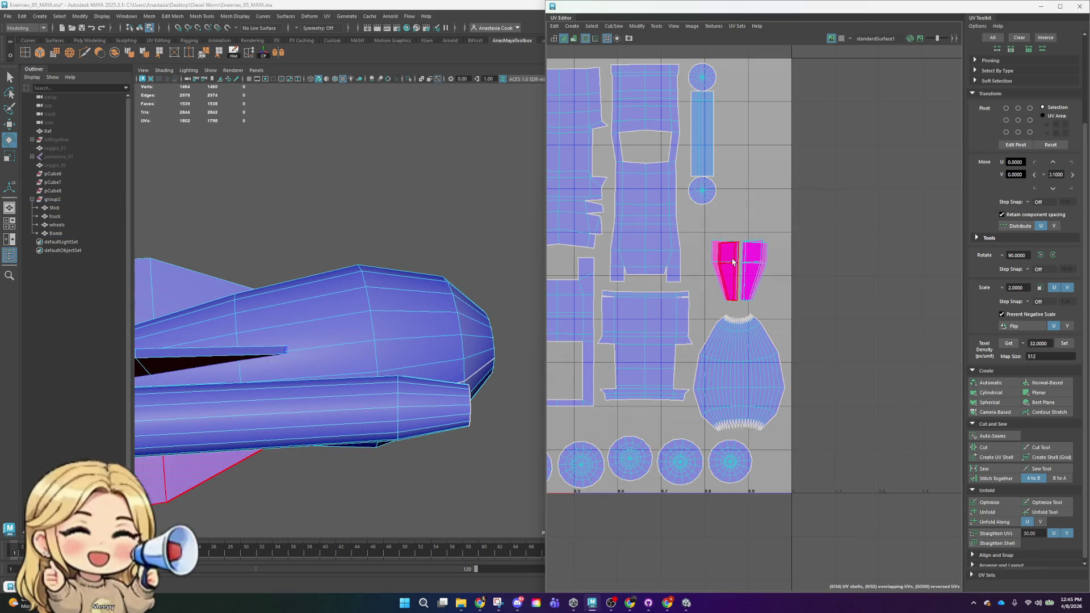
# - Drag the two stacked fin shells upward off the left and right fins, forming a second pair above
pyautogui.press('f')
pyautogui.scroll(3, 750, 271)
pyautogui.moveTo(706, 224); pyautogui.dragTo(714, 281, button='right')
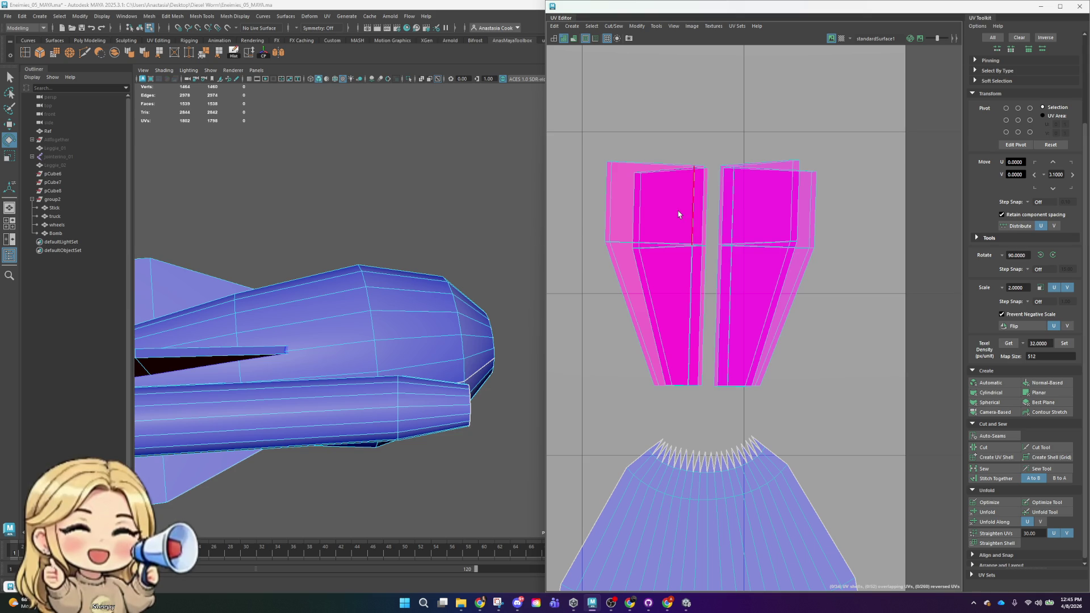
pyautogui.scroll(-3, 636, 230)
pyautogui.click(691, 268)
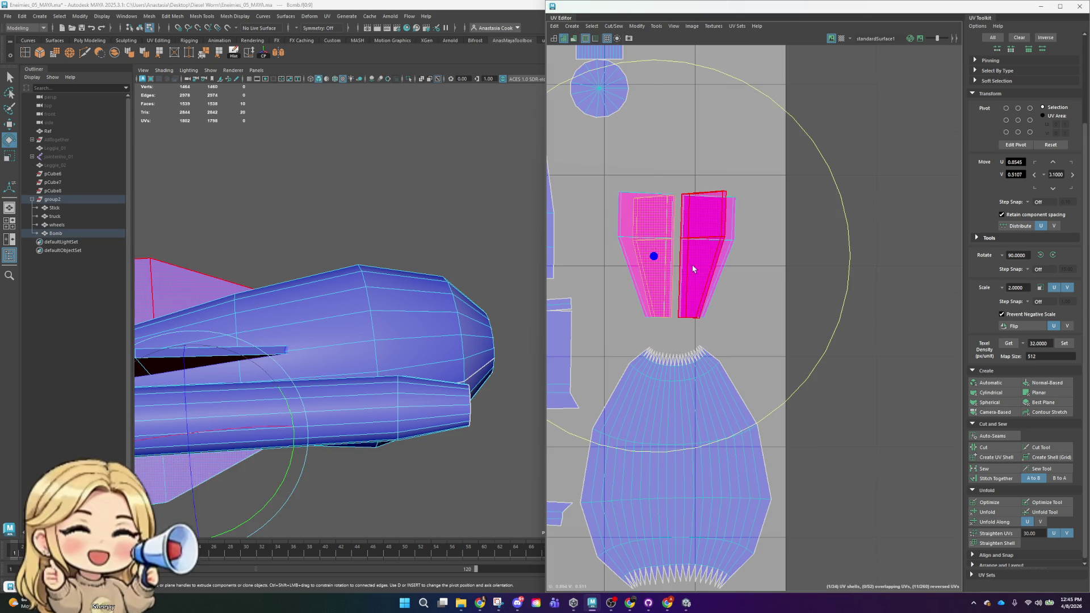
pyautogui.click(653, 256)
pyautogui.moveTo(652, 254); pyautogui.dragTo(677, 110)
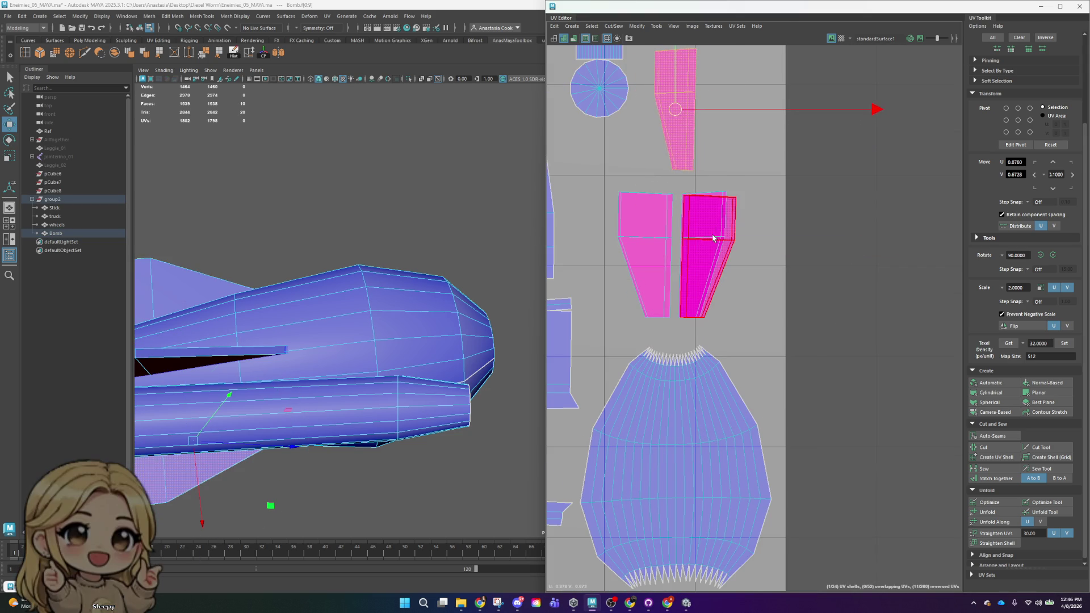
pyautogui.scroll(-2, 713, 239)
pyautogui.click(714, 242)
pyautogui.scroll(-2, 713, 243)
pyautogui.moveTo(723, 248); pyautogui.dragTo(733, 182)
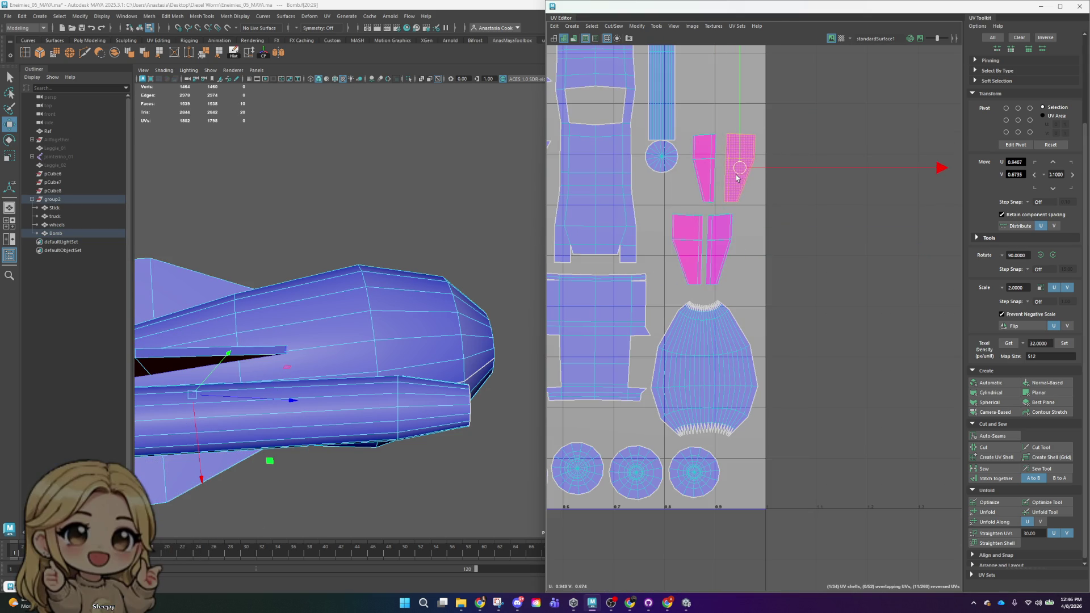
pyautogui.scroll(-3, 738, 178)
pyautogui.scroll(2, 823, 188)
pyautogui.scroll(2, 735, 297)
# - In edge mode, pick edges on the bomb cylinder and a fin while orbiting the model
pyautogui.moveTo(770, 245); pyautogui.dragTo(802, 240, button='right')
pyautogui.keyDown('alt'); pyautogui.moveTo(227, 353); pyautogui.dragTo(422, 338); pyautogui.keyUp('alt')
pyautogui.click(365, 360)
pyautogui.keyDown('alt'); pyautogui.moveTo(366, 360); pyautogui.dragTo(447, 423); pyautogui.keyUp('alt')
pyautogui.click(428, 419)
pyautogui.rightClick(440, 410)
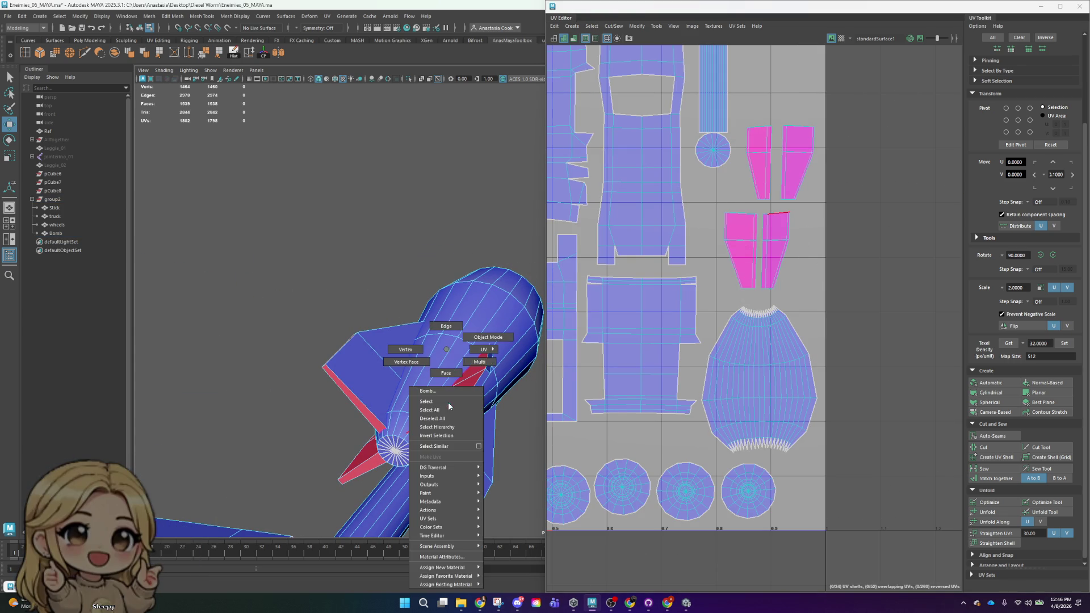
# - Select the bomb's fin faces in face mode and isolate them in the viewport
pyautogui.click(489, 337)
pyautogui.rightClick(462, 345)
pyautogui.click(462, 371)
pyautogui.click(458, 400)
pyautogui.keyDown('shift'); pyautogui.click(368, 363); pyautogui.keyUp('shift')
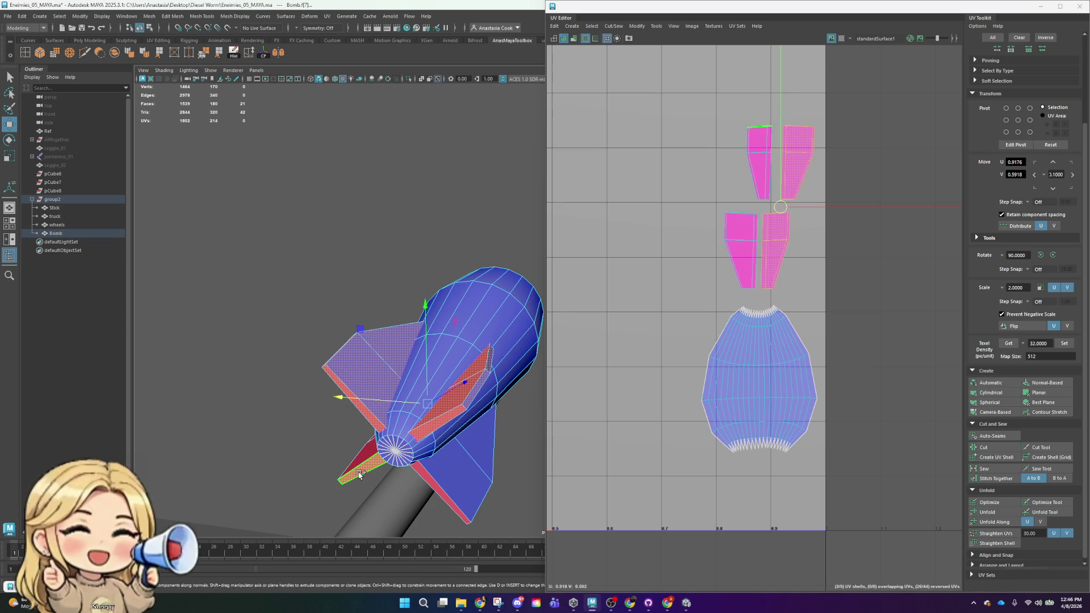
pyautogui.keyDown('shift'); pyautogui.click(462, 477); pyautogui.keyUp('shift')
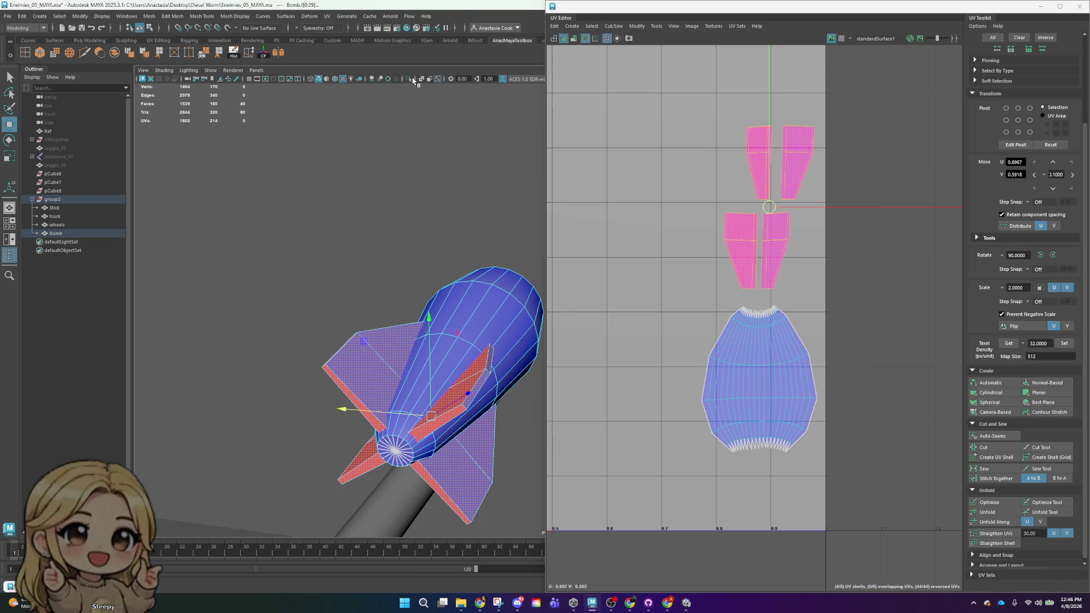
pyautogui.click(410, 79)
# - Inspect the isolated fins and pick edges and an edge loop on the right fin
pyautogui.keyDown('alt'); pyautogui.moveTo(412, 81); pyautogui.dragTo(182, 315); pyautogui.keyUp('alt')
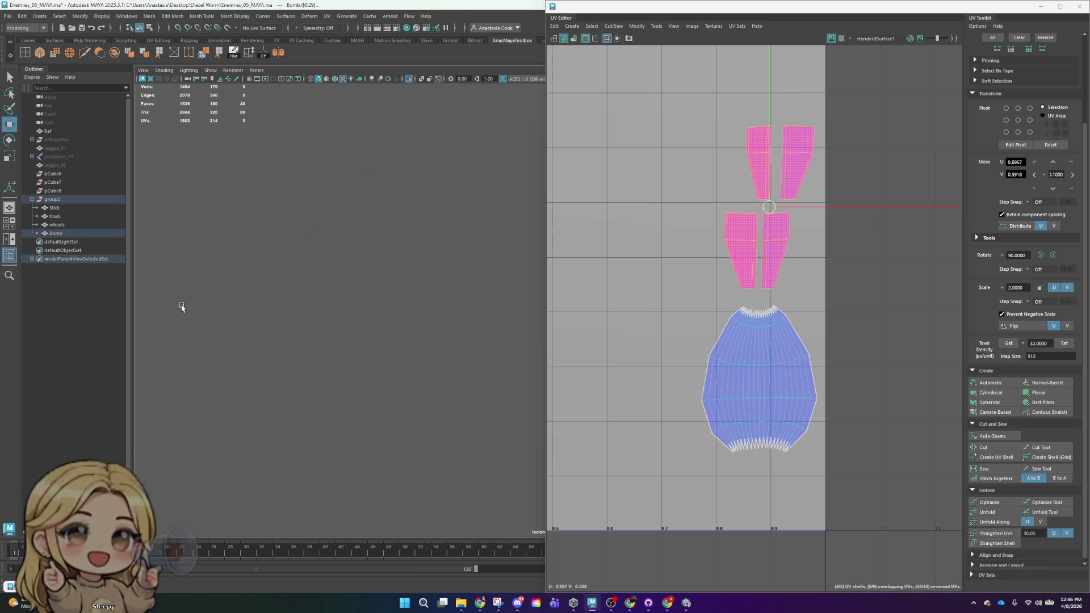
pyautogui.press('f')
pyautogui.moveTo(409, 256)
pyautogui.keyDown('alt'); pyautogui.mouseDown()
pyautogui.moveTo(366, 265)
pyautogui.moveTo(382, 270)
pyautogui.mouseUp(); pyautogui.keyUp('alt')
pyautogui.scroll(4, 332, 277)
pyautogui.rightClick(332, 276)
pyautogui.click(331, 255)
pyautogui.doubleClick(254, 270)
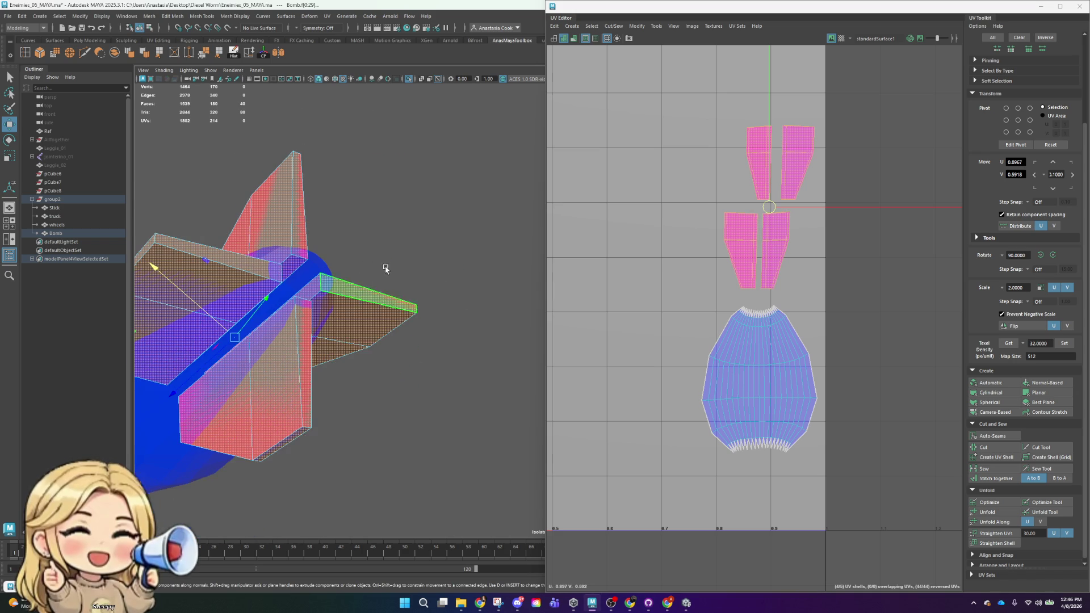
pyautogui.click(254, 270)
pyautogui.keyDown('alt'); pyautogui.moveTo(253, 270); pyautogui.dragTo(363, 279); pyautogui.keyUp('alt')
pyautogui.click(363, 279)
# - Select all fin faces viewed head-on and project Camera-Based UVs for them
pyautogui.click(382, 304)
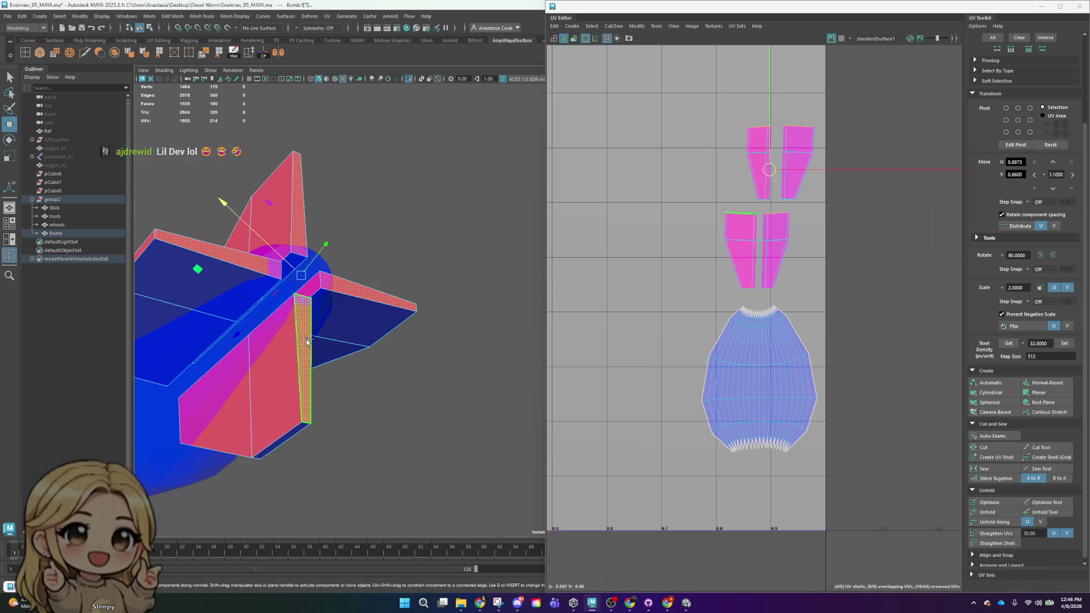
pyautogui.moveTo(381, 305)
pyautogui.keyDown('alt'); pyautogui.mouseDown()
pyautogui.moveTo(457, 375)
pyautogui.moveTo(486, 370)
pyautogui.mouseUp(); pyautogui.keyUp('alt')
pyautogui.click(458, 376)
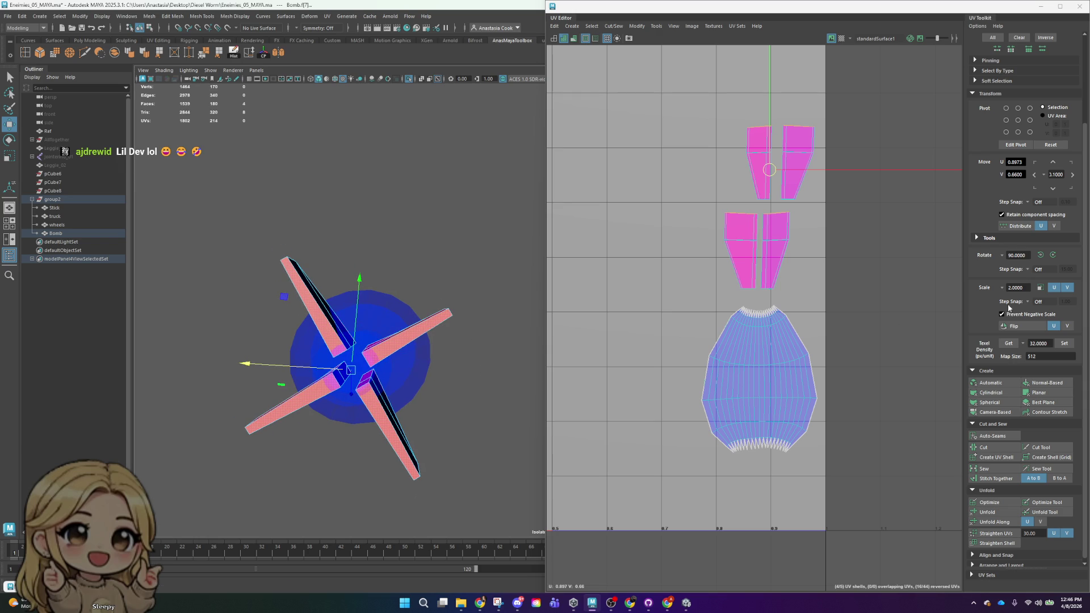
pyautogui.click(1004, 415)
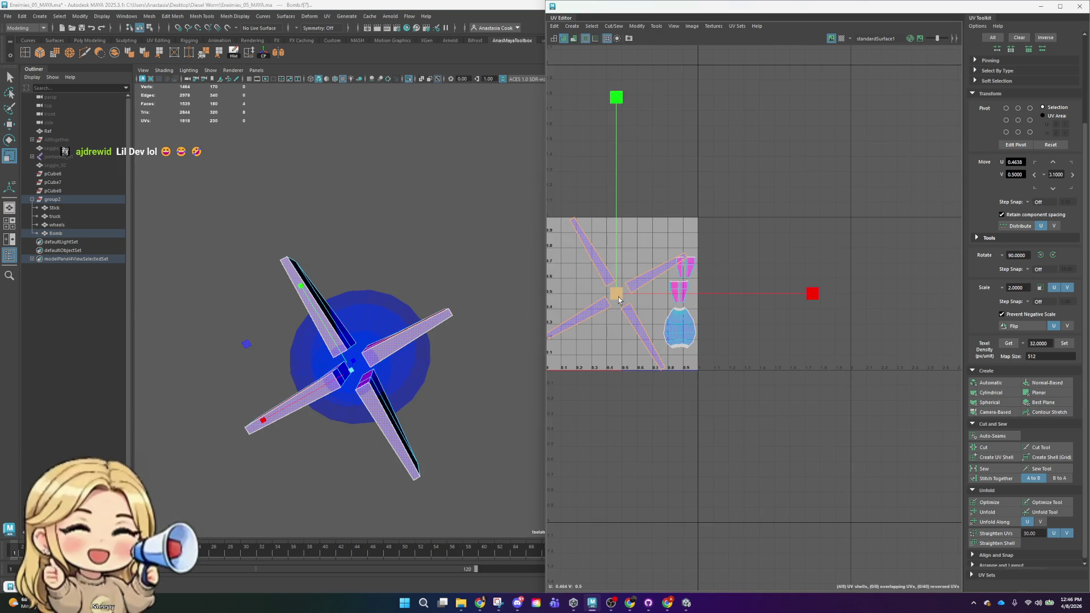
# - Move the newly projected fin shell to the right of the 0–1 tile
pyautogui.press('w')
pyautogui.moveTo(618, 293); pyautogui.dragTo(746, 275)
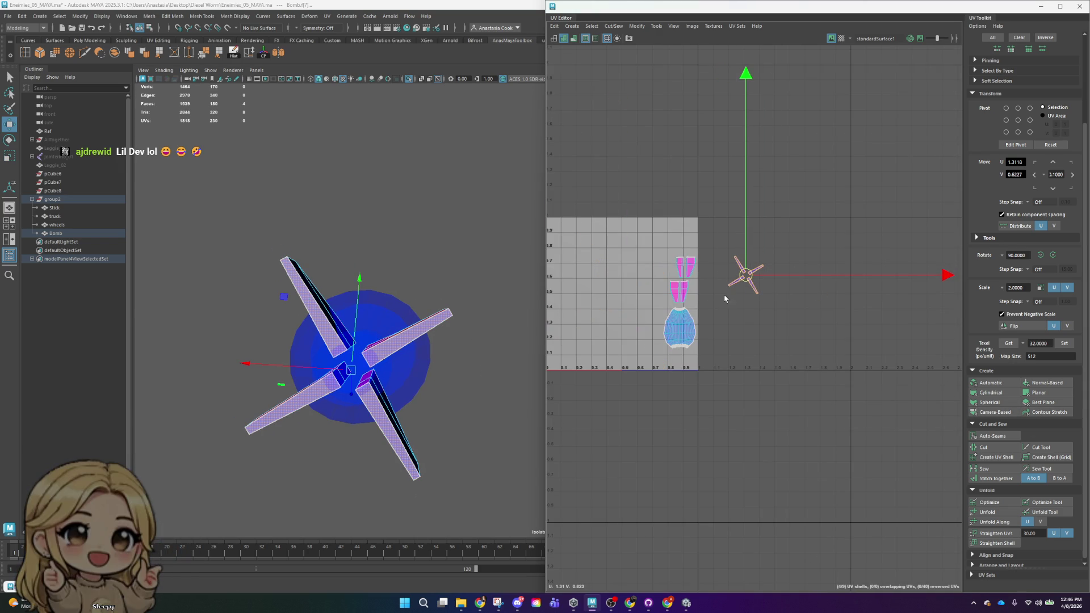
pyautogui.moveTo(425, 375)
pyautogui.keyDown('alt'); pyautogui.mouseDown()
pyautogui.moveTo(401, 360)
pyautogui.moveTo(305, 421)
pyautogui.moveTo(401, 445)
pyautogui.moveTo(398, 428)
pyautogui.moveTo(364, 430)
pyautogui.mouseUp(); pyautogui.keyUp('alt')
pyautogui.scroll(3, 319, 434)
pyautogui.scroll(3, 322, 435)
# - Project Camera-Based UVs for two selected fin edges and move those shells up-right outside the tile
pyautogui.click(292, 414)
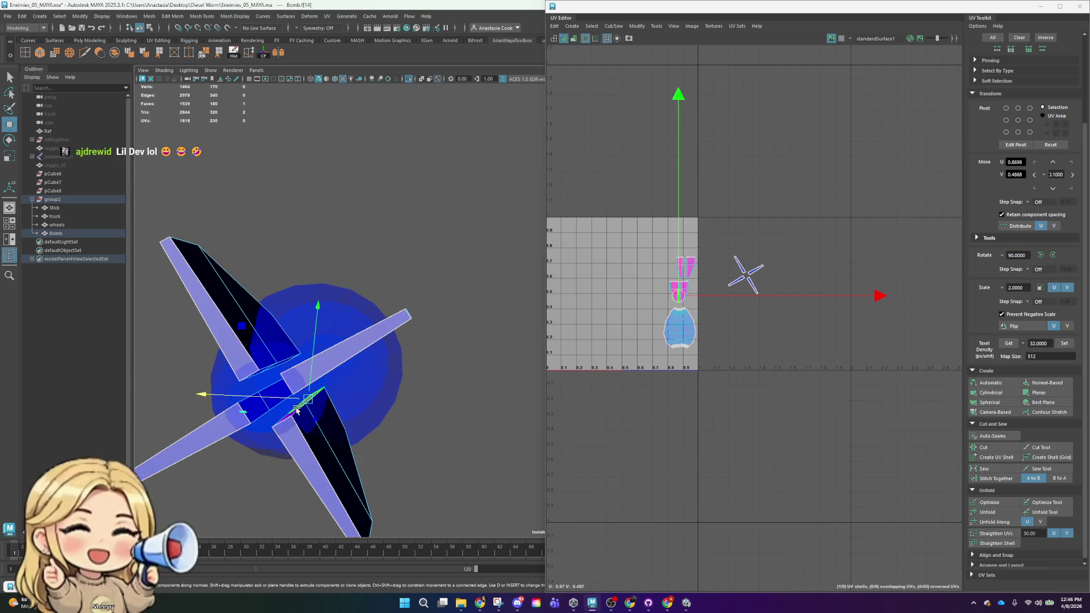
pyautogui.keyDown('shift'); pyautogui.click(271, 401); pyautogui.keyUp('shift')
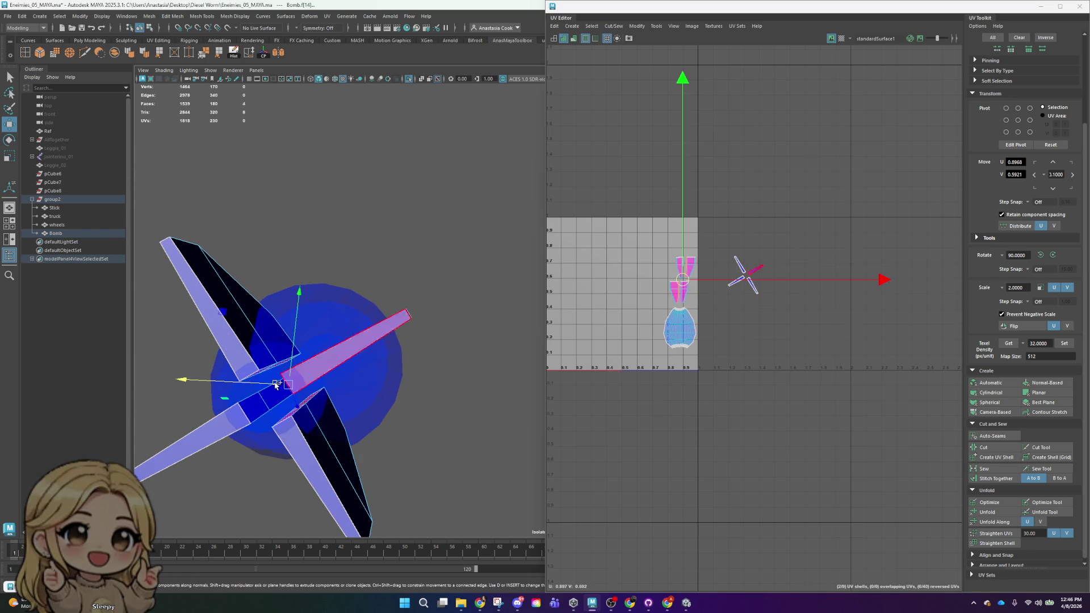
pyautogui.keyDown('alt'); pyautogui.moveTo(285, 407); pyautogui.dragTo(465, 434); pyautogui.keyUp('alt')
pyautogui.scroll(3, 371, 347)
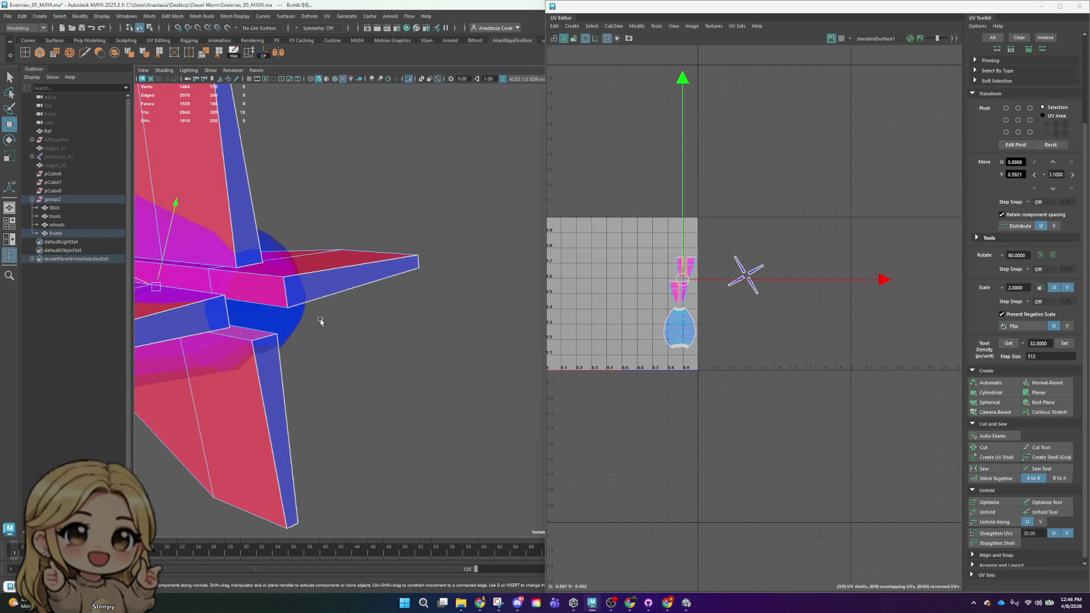
pyautogui.moveTo(514, 338)
pyautogui.keyDown('alt'); pyautogui.mouseDown()
pyautogui.moveTo(469, 364)
pyautogui.moveTo(433, 364)
pyautogui.moveTo(443, 363)
pyautogui.mouseUp(); pyautogui.keyUp('alt')
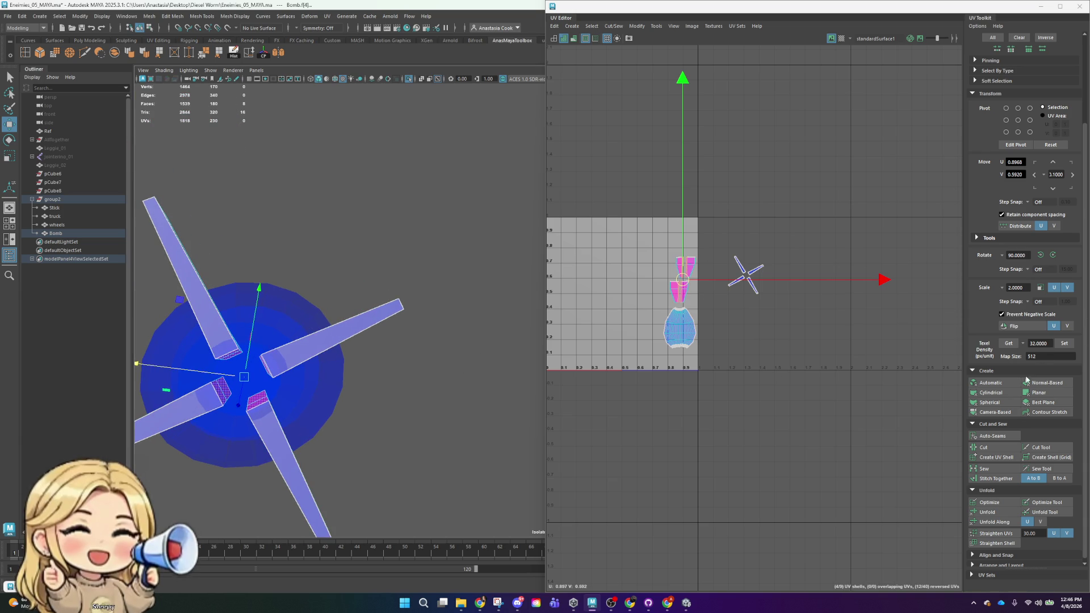
pyautogui.click(988, 413)
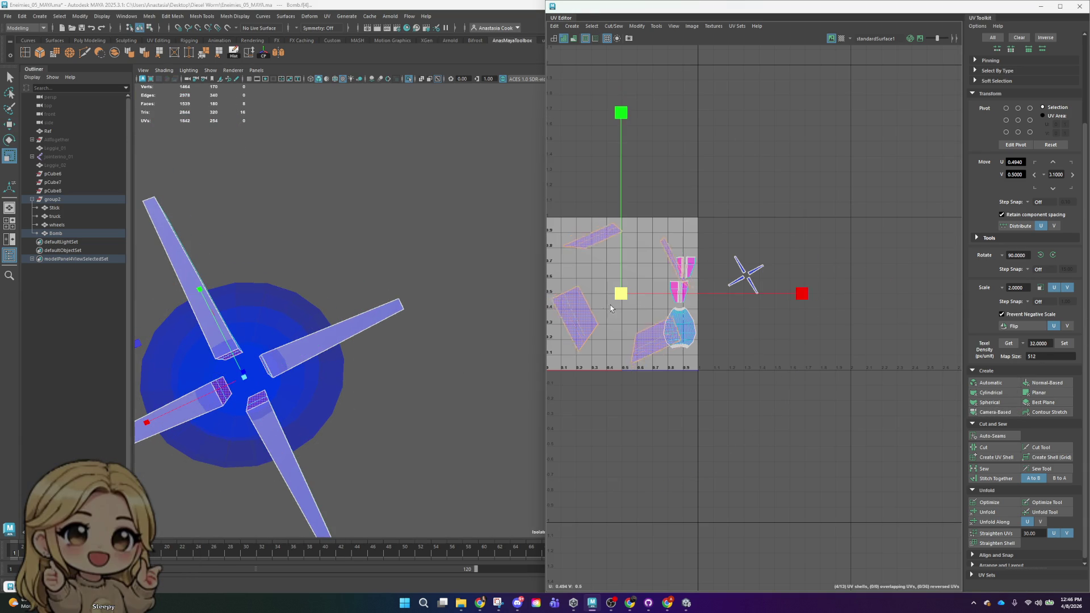
pyautogui.press('w')
pyautogui.moveTo(620, 293); pyautogui.dragTo(765, 235)
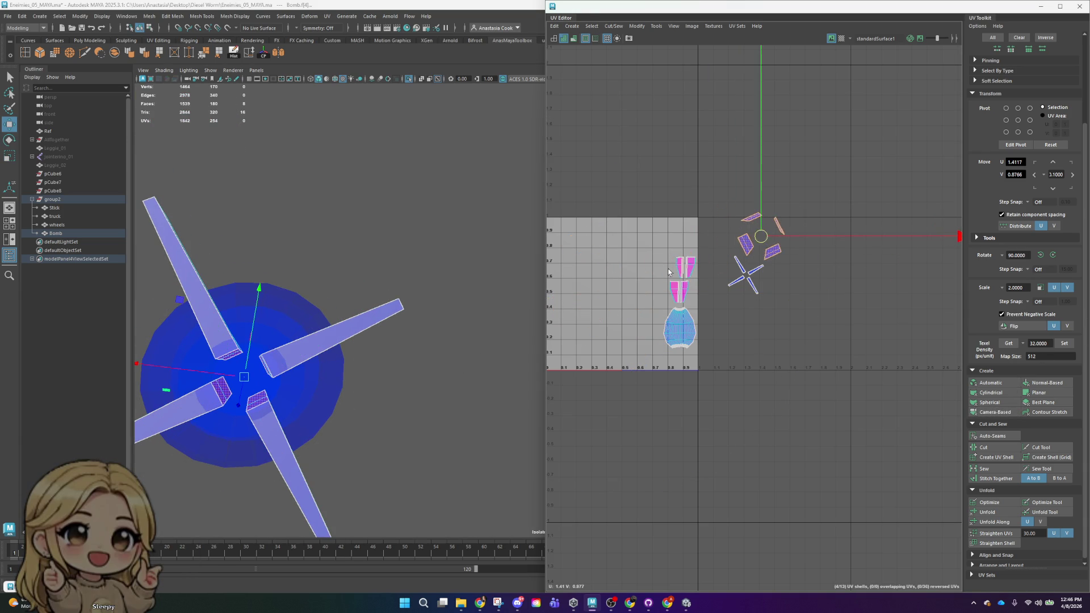
pyautogui.scroll(3, 676, 302)
pyautogui.scroll(3, 676, 302)
pyautogui.click(689, 285)
# - Unfold the left, middle and top-right pink bomb shells so they lie flat
pyautogui.rightClick(702, 262)
pyautogui.click(664, 247)
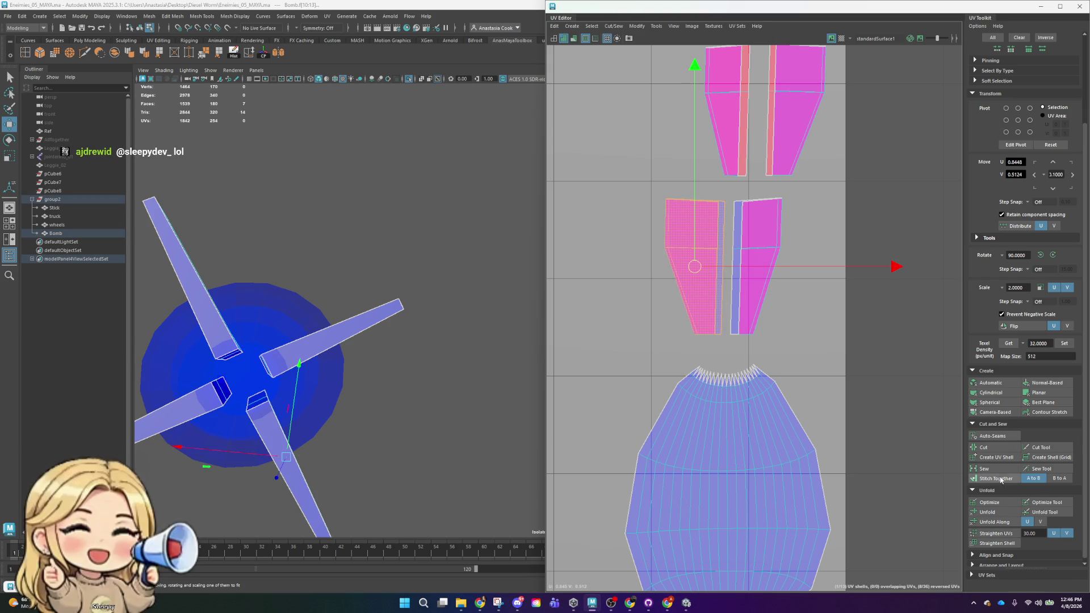
pyautogui.click(998, 512)
pyautogui.press('e')
pyautogui.click(775, 256)
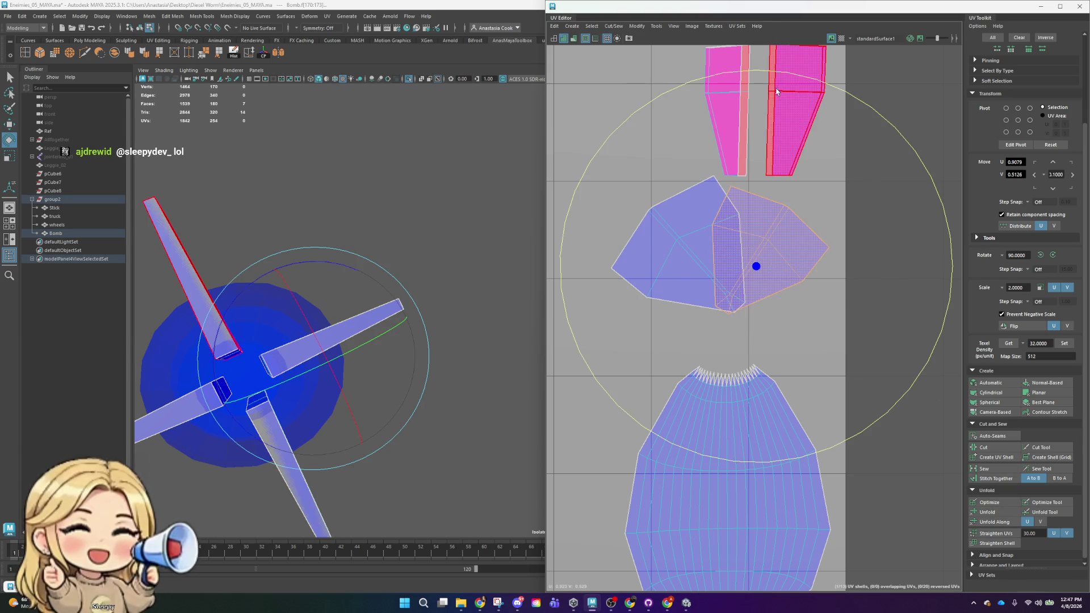
pyautogui.click(775, 85)
pyautogui.click(790, 229)
pyautogui.scroll(-3, 795, 224)
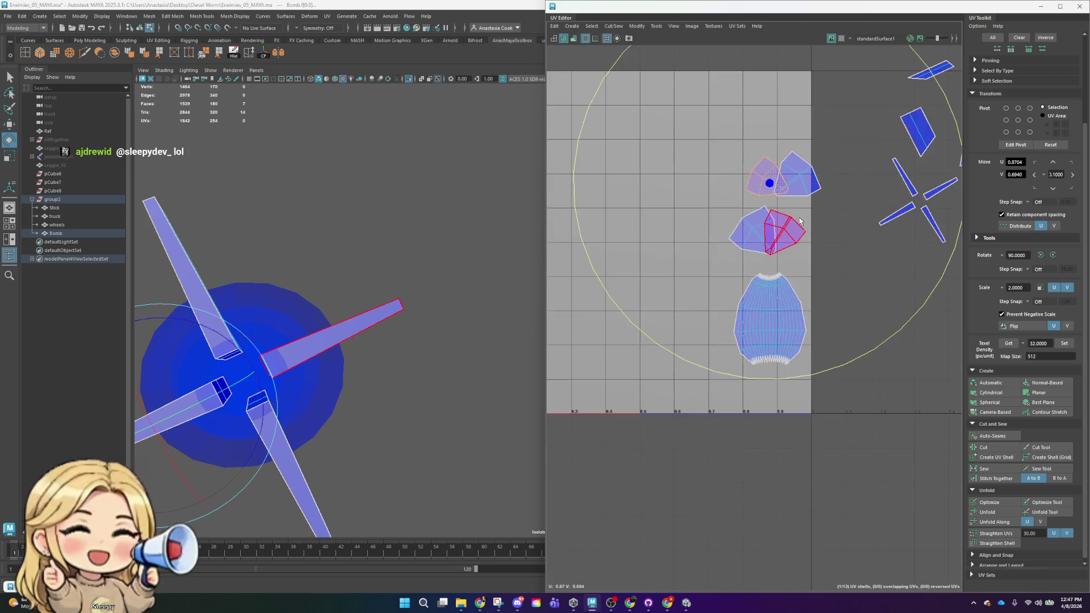
pyautogui.scroll(-2, 795, 223)
pyautogui.click(840, 151)
# - Select the whole cross-shaped fin shell and expand the Align and Snap section
pyautogui.keyDown('alt'); pyautogui.moveTo(839, 150); pyautogui.dragTo(831, 206, button='middle'); pyautogui.keyUp('alt')
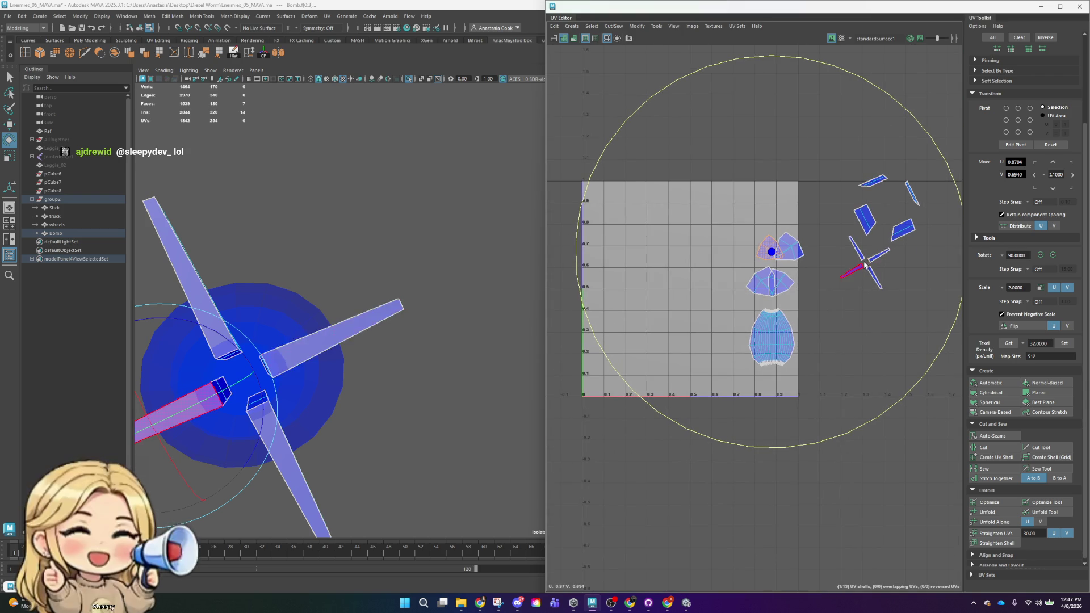
pyautogui.click(891, 251)
pyautogui.scroll(2, 895, 250)
pyautogui.scroll(1, 800, 259)
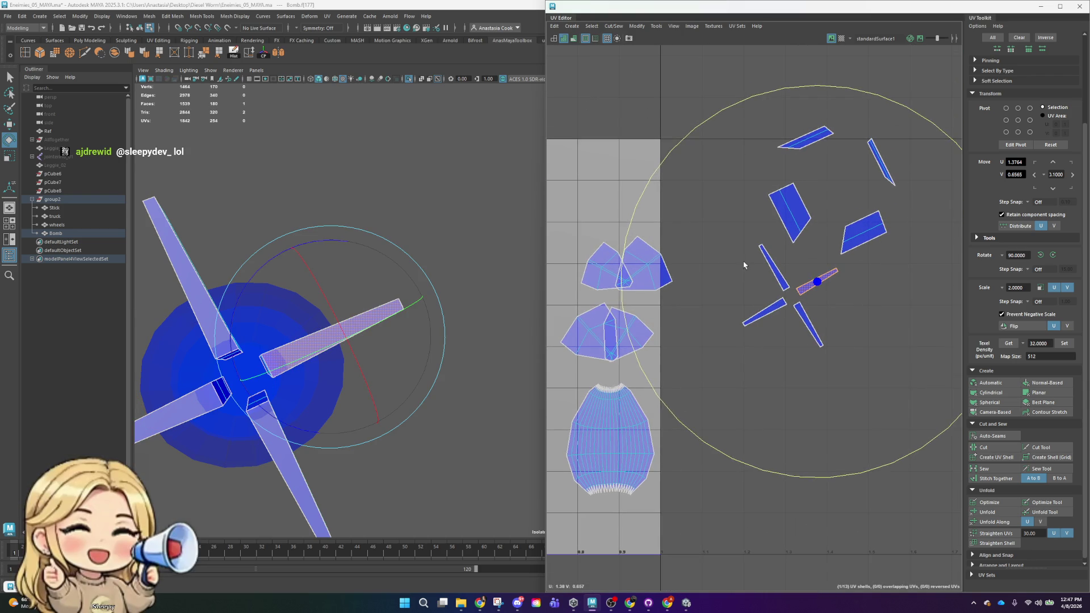
pyautogui.moveTo(742, 267); pyautogui.dragTo(839, 382)
pyautogui.click(988, 535)
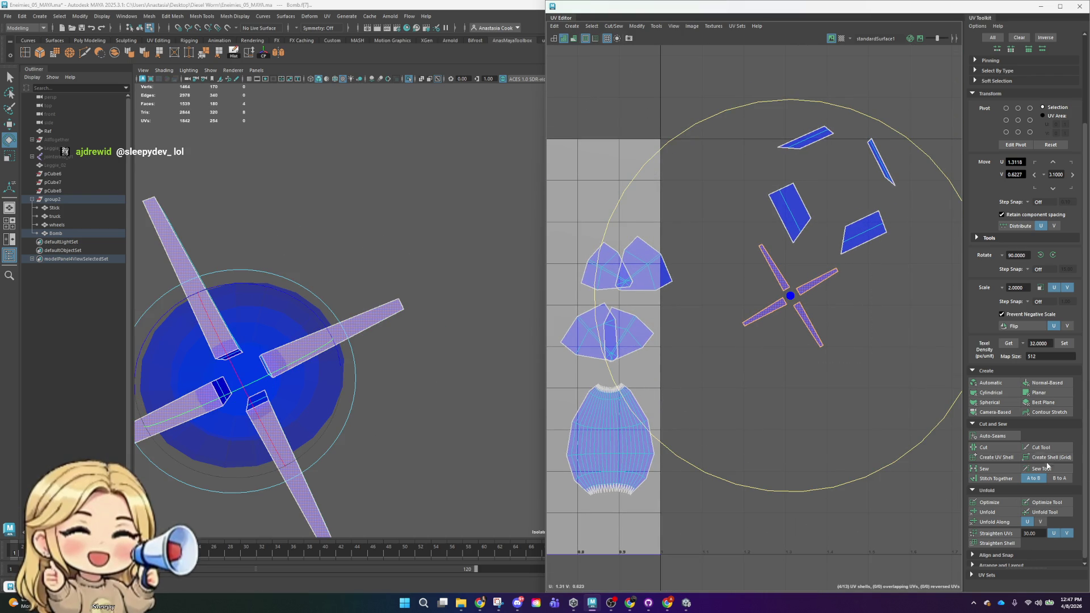
pyautogui.scroll(-1, 1010, 566)
pyautogui.click(1005, 554)
pyautogui.scroll(-3, 1063, 474)
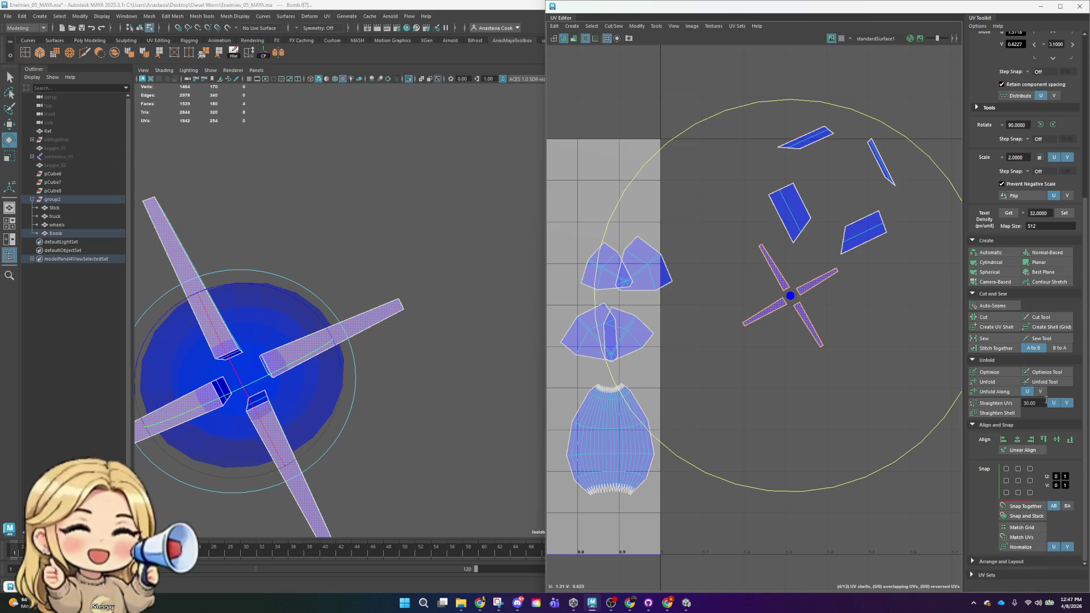
# - Snap and Stack the cross shells, undo it, switch to faces and expand Arrange and Layout
pyautogui.click(1003, 517)
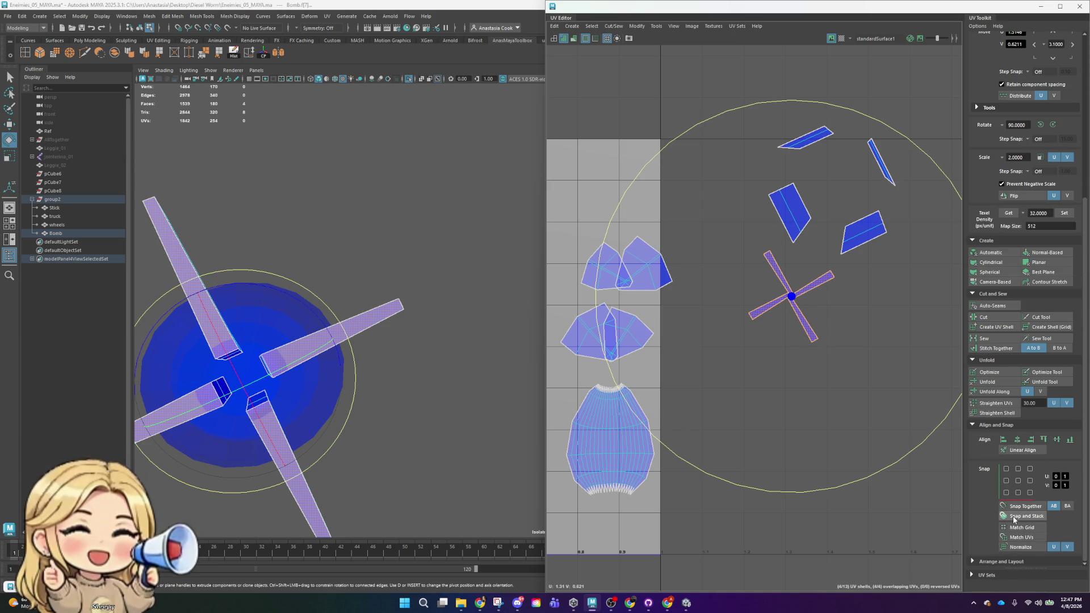
pyautogui.click(1004, 517)
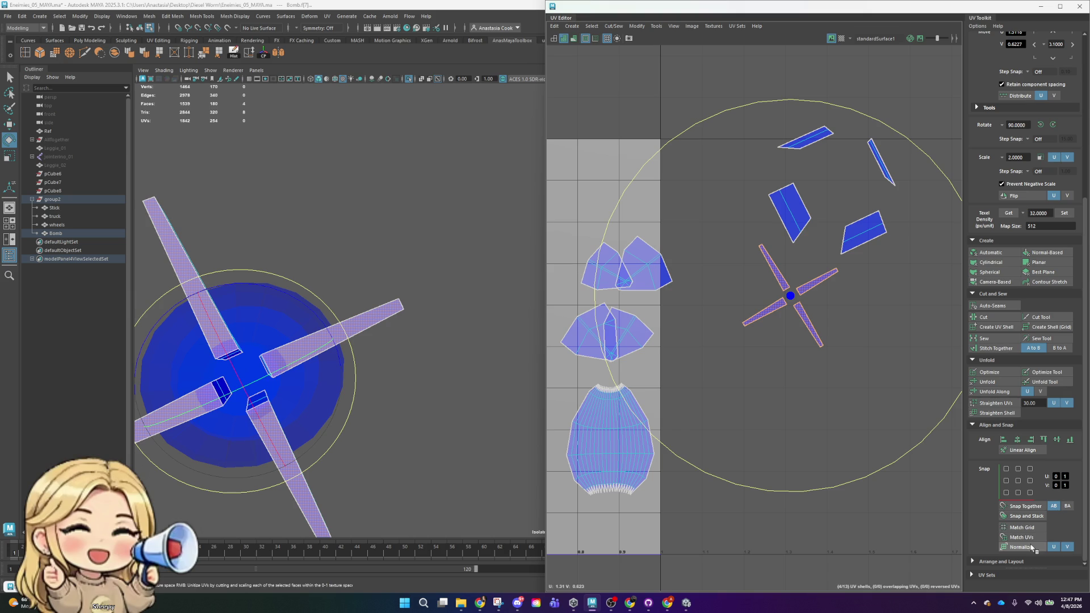
pyautogui.click(1015, 506)
pyautogui.hotkey('ctrl', 'F11')
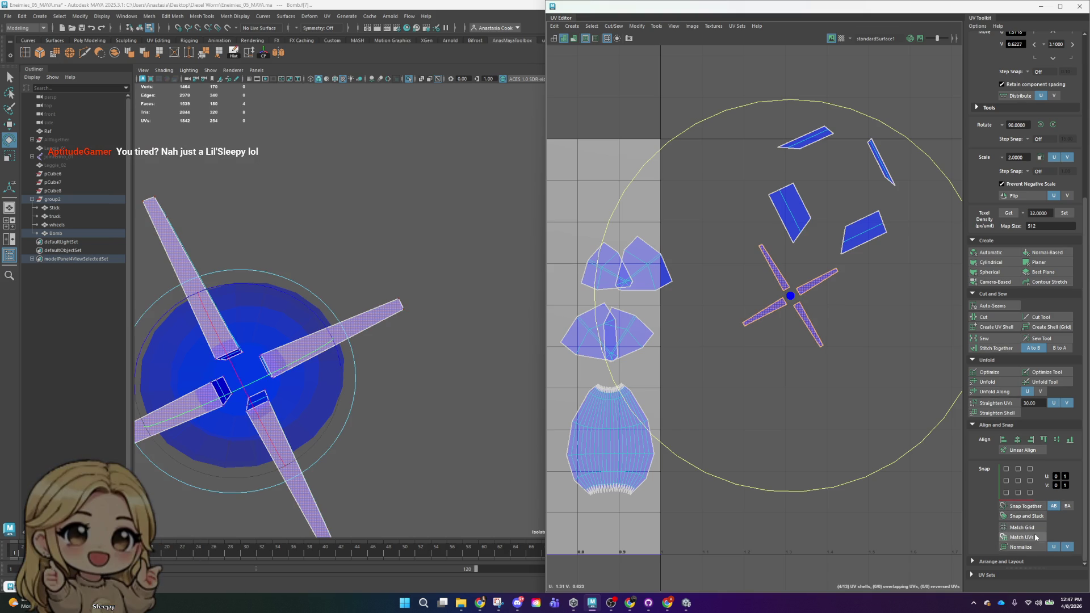
pyautogui.scroll(1, 1033, 479)
pyautogui.scroll(2, 1033, 480)
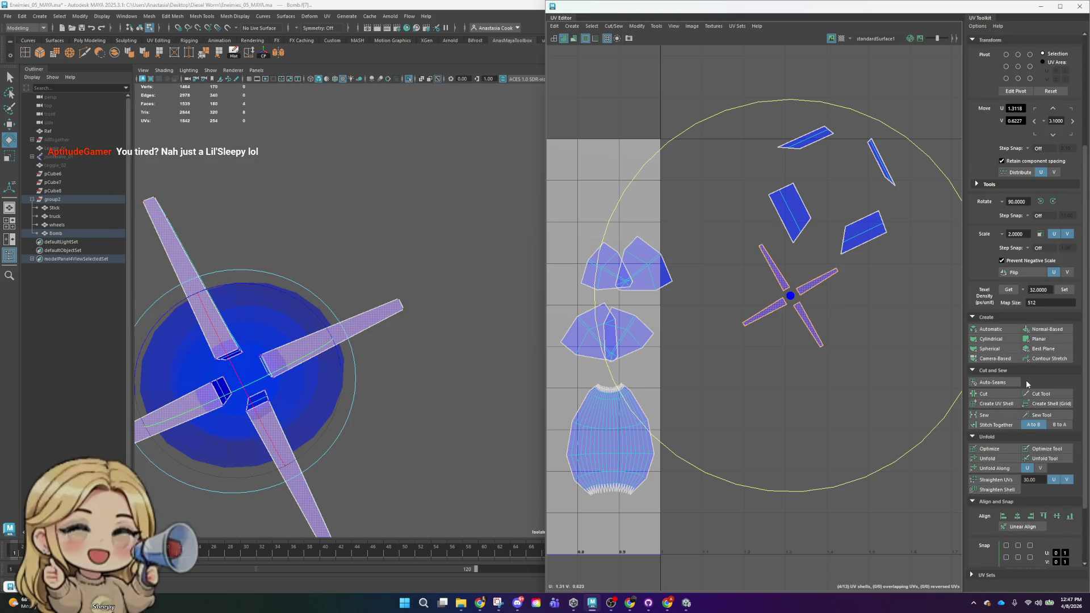
pyautogui.scroll(1, 1028, 374)
pyautogui.scroll(1, 1037, 376)
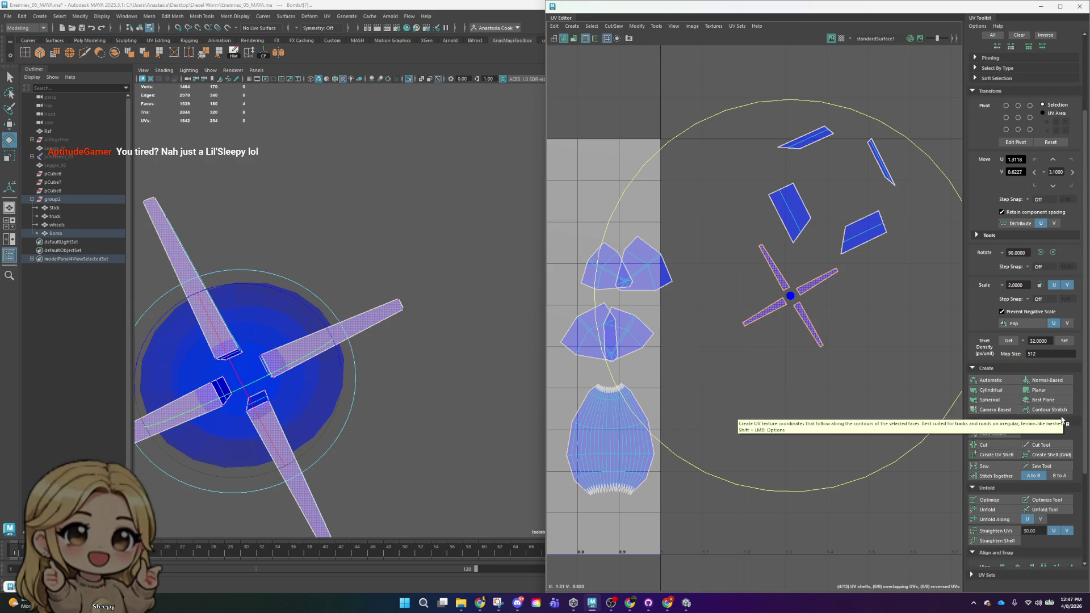
pyautogui.scroll(-2, 1013, 511)
pyautogui.scroll(-2, 1026, 514)
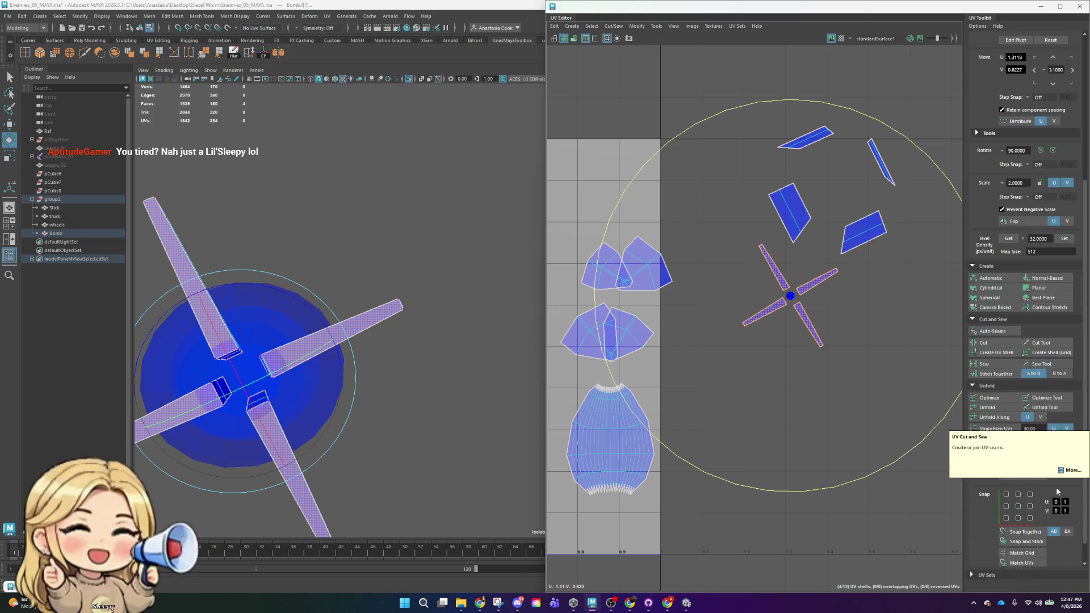
pyautogui.scroll(-1, 1055, 510)
pyautogui.click(982, 563)
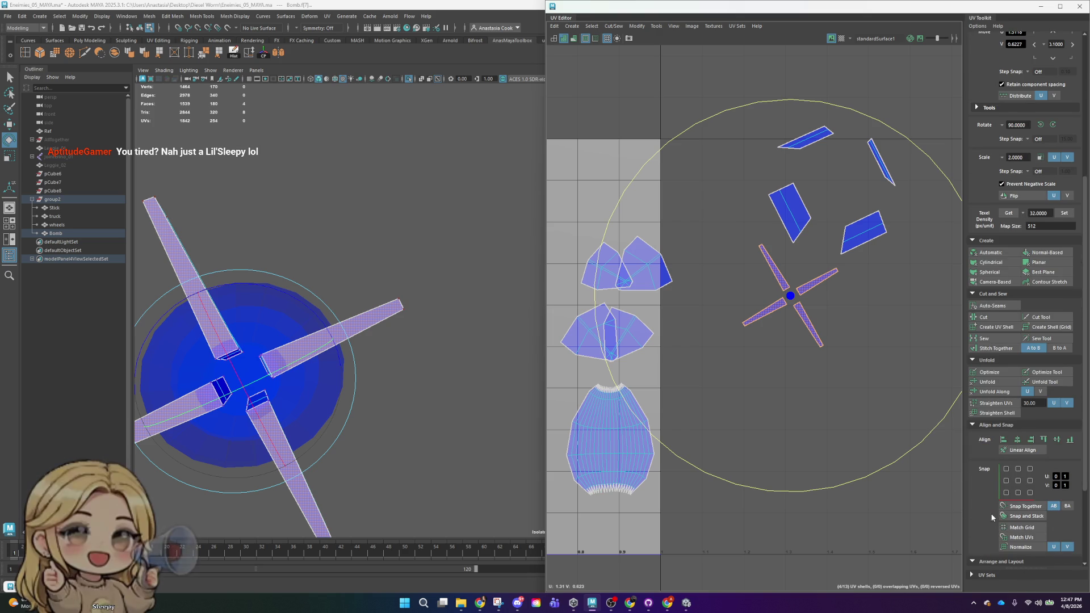
pyautogui.scroll(-3, 990, 519)
pyautogui.scroll(-2, 1024, 514)
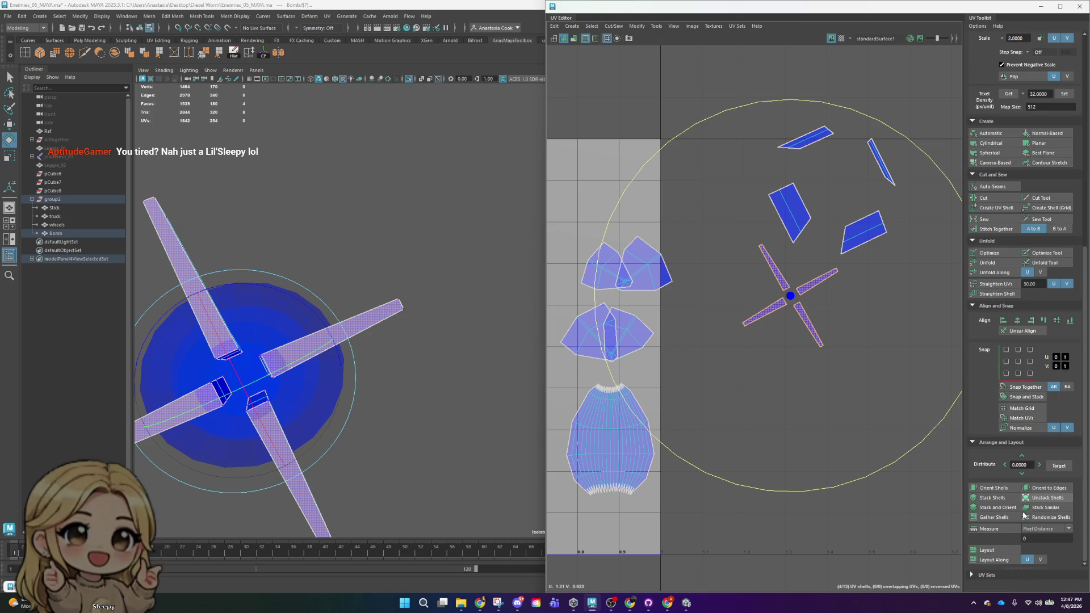
# - Stack the fin stick shells, then stack and orient the two left shells onto each other
pyautogui.click(990, 498)
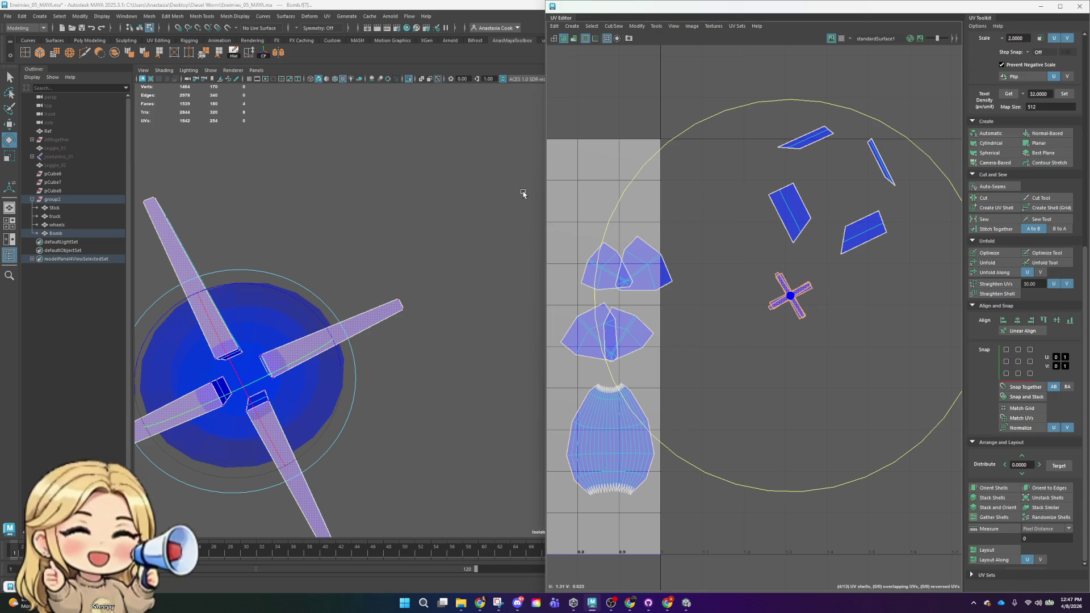
pyautogui.click(698, 328)
pyautogui.moveTo(688, 221); pyautogui.dragTo(581, 343)
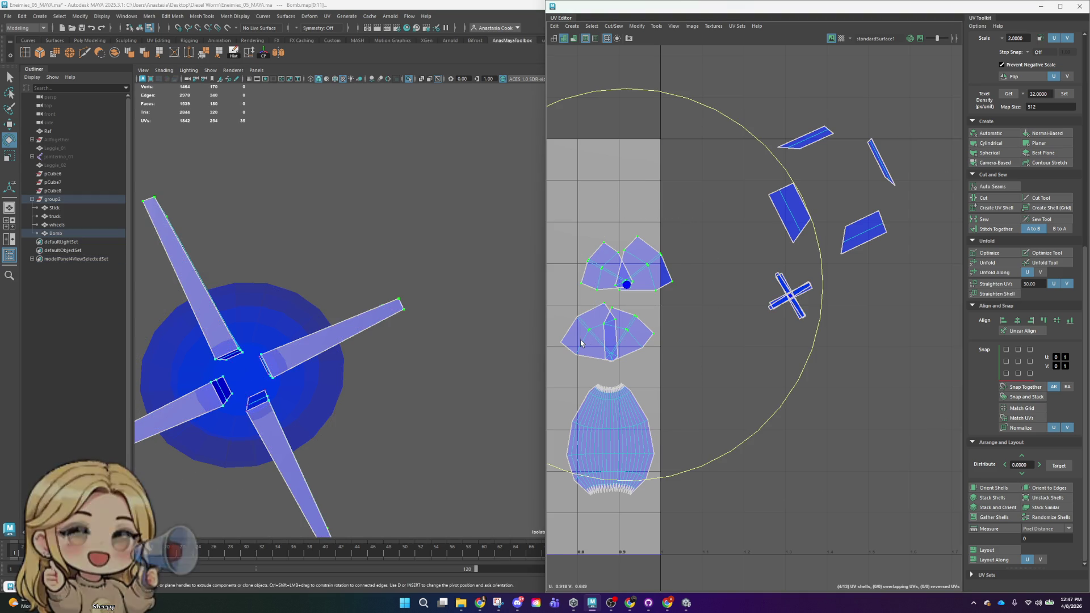
pyautogui.rightClick(619, 293)
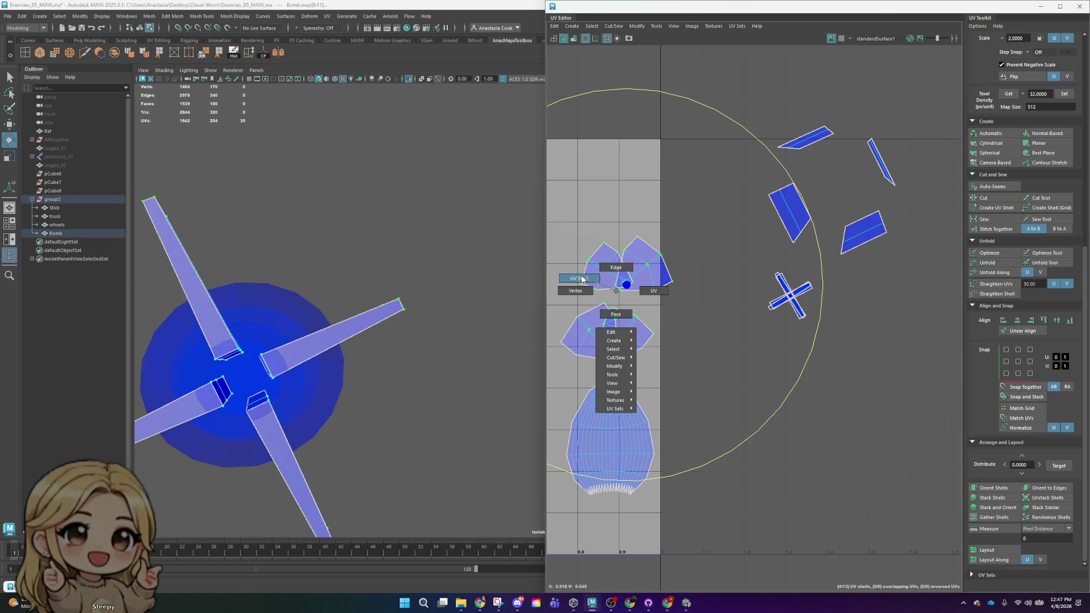
pyautogui.moveTo(743, 192); pyautogui.dragTo(729, 197)
pyautogui.moveTo(585, 361); pyautogui.dragTo(584, 361)
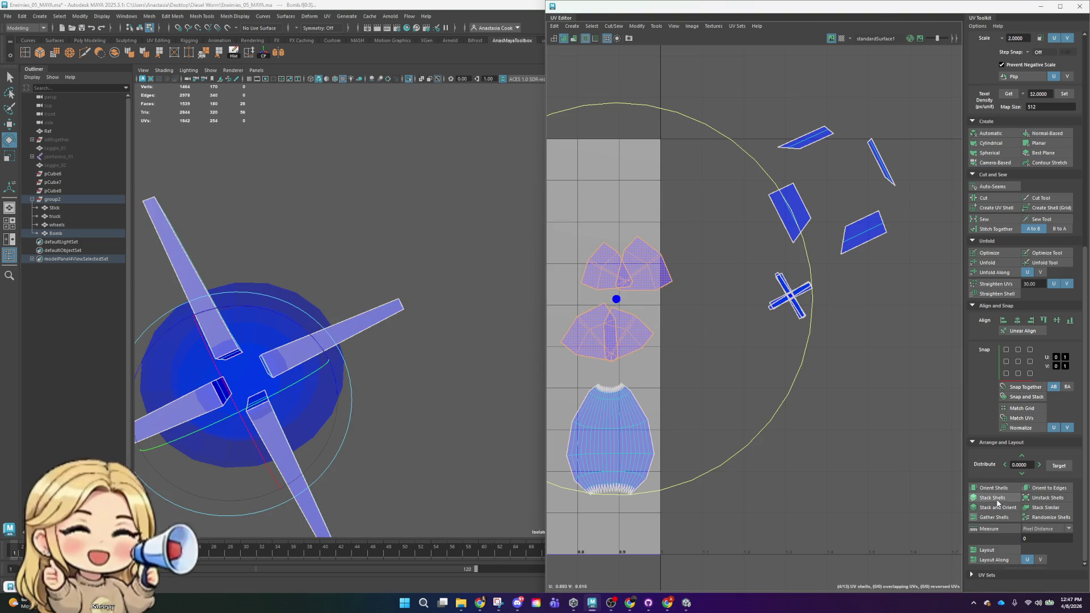
pyautogui.click(998, 508)
pyautogui.click(1005, 510)
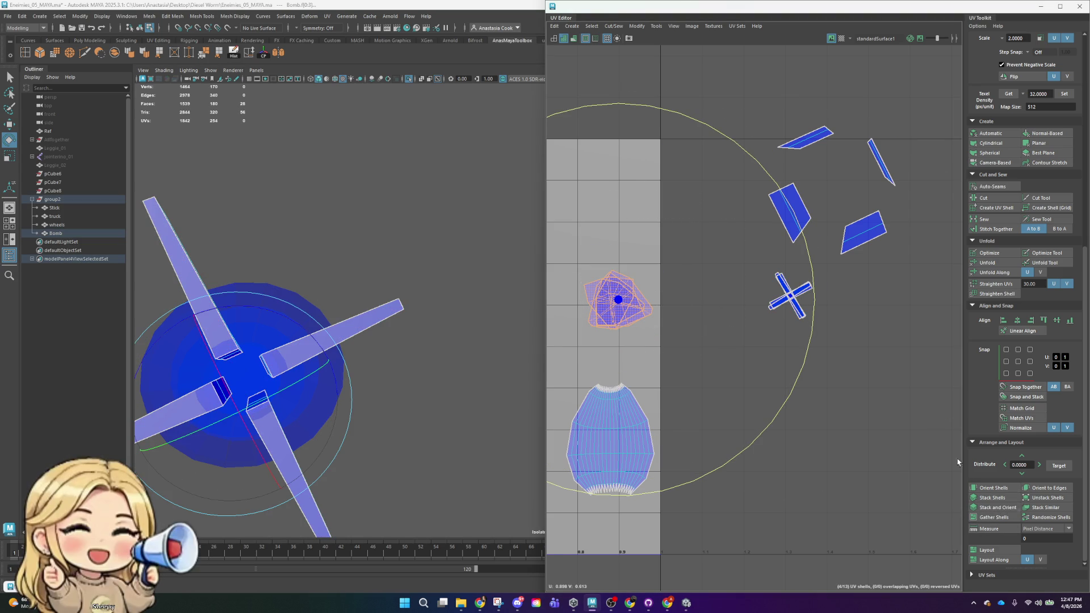
# - Stack and straighten the cross-shaped shells and the four quad fin shells
pyautogui.moveTo(838, 351); pyautogui.dragTo(837, 352)
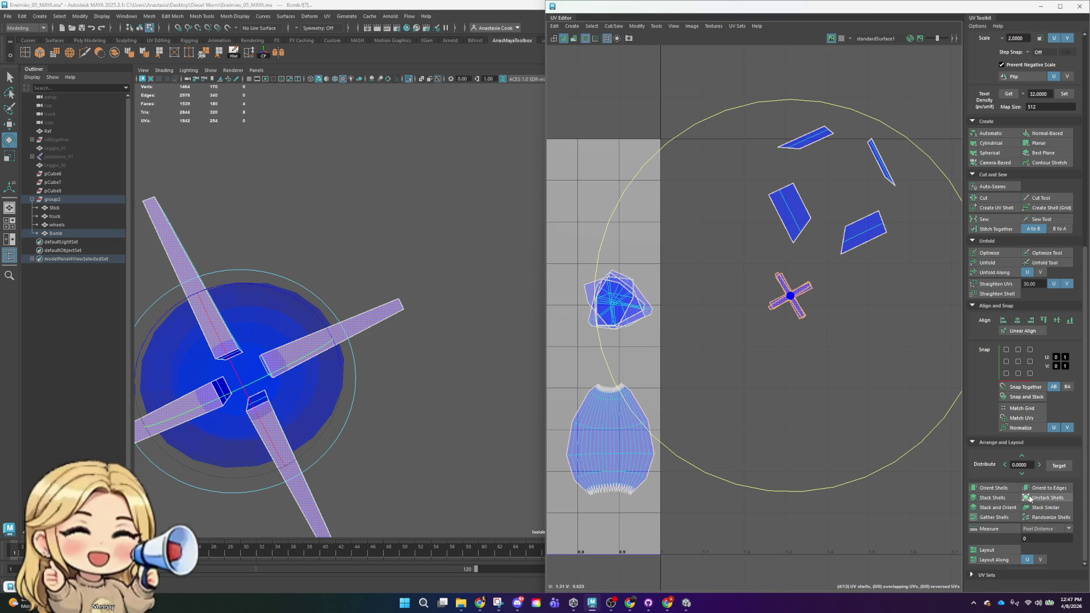
pyautogui.click(1005, 509)
pyautogui.moveTo(767, 176); pyautogui.dragTo(808, 221)
pyautogui.moveTo(895, 254); pyautogui.dragTo(895, 254)
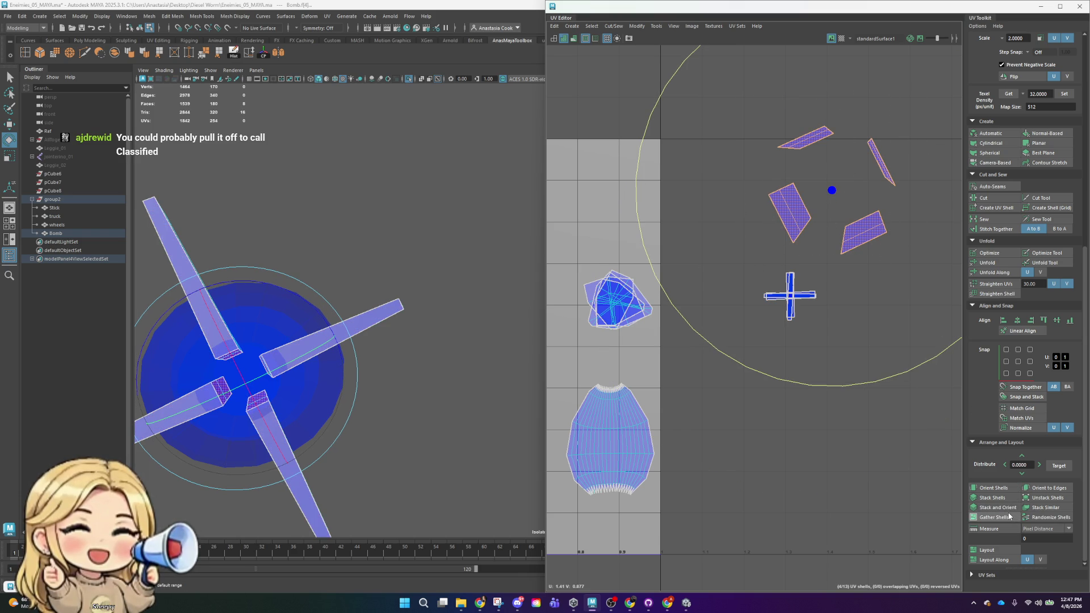
pyautogui.click(1045, 508)
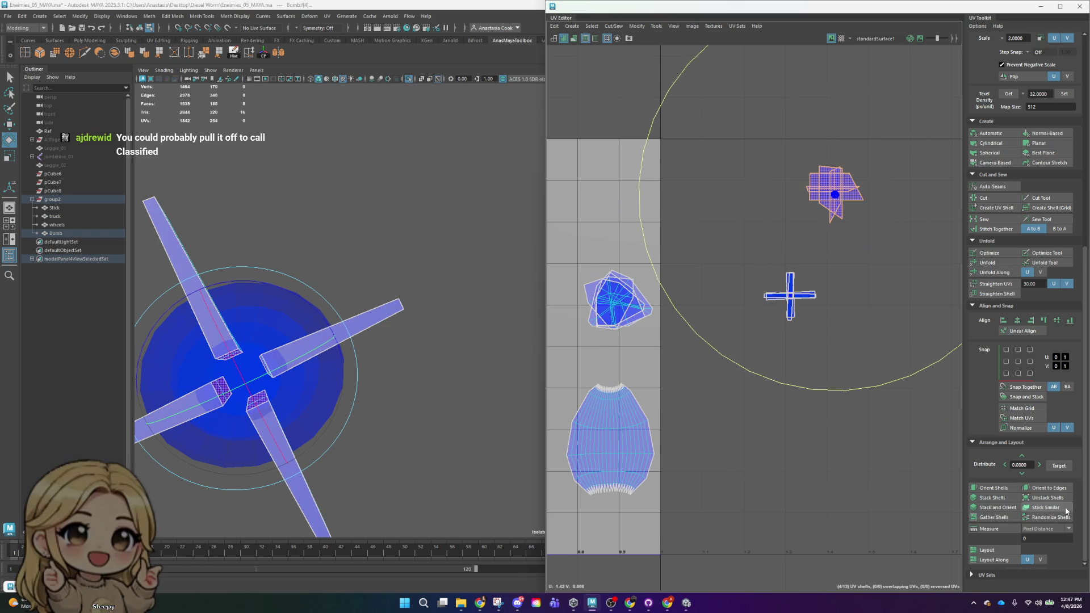
pyautogui.click(999, 500)
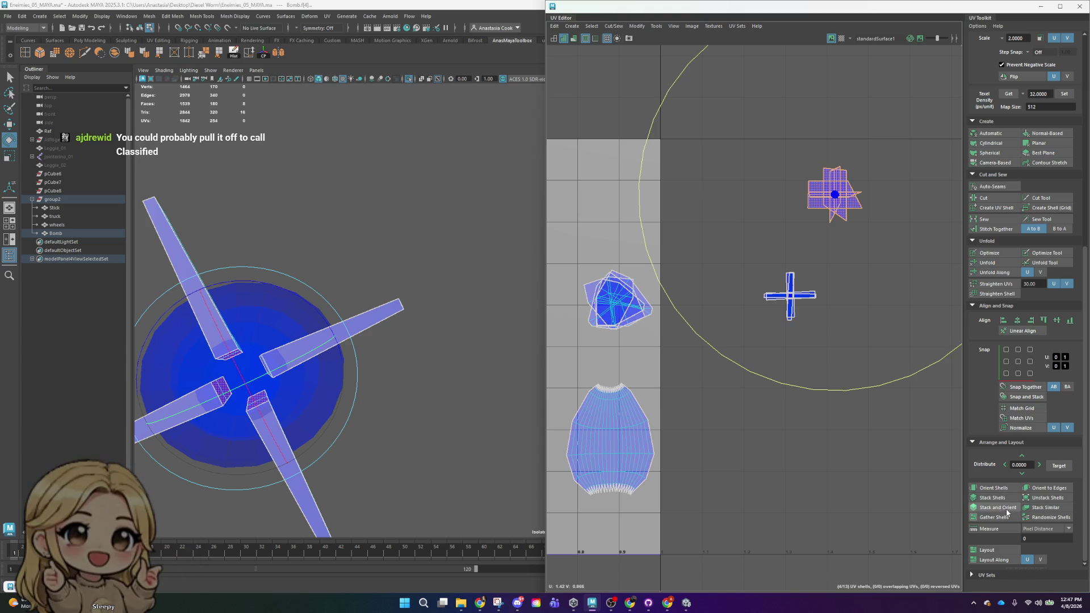
pyautogui.scroll(-3, 741, 435)
pyautogui.scroll(2, 866, 294)
pyautogui.scroll(-2, 820, 263)
pyautogui.scroll(-2, 686, 344)
# - Leave component mode, turn off Isolate Select, pull back to the scene and select the bomb
pyautogui.moveTo(329, 378); pyautogui.dragTo(463, 268, button='right')
pyautogui.click(463, 268)
pyautogui.click(408, 79)
pyautogui.scroll(-5, 396, 340)
pyautogui.moveTo(401, 340)
pyautogui.keyDown('alt'); pyautogui.mouseDown()
pyautogui.moveTo(498, 381)
pyautogui.moveTo(318, 184)
pyautogui.mouseUp(); pyautogui.keyUp('alt')
pyautogui.click(285, 238)
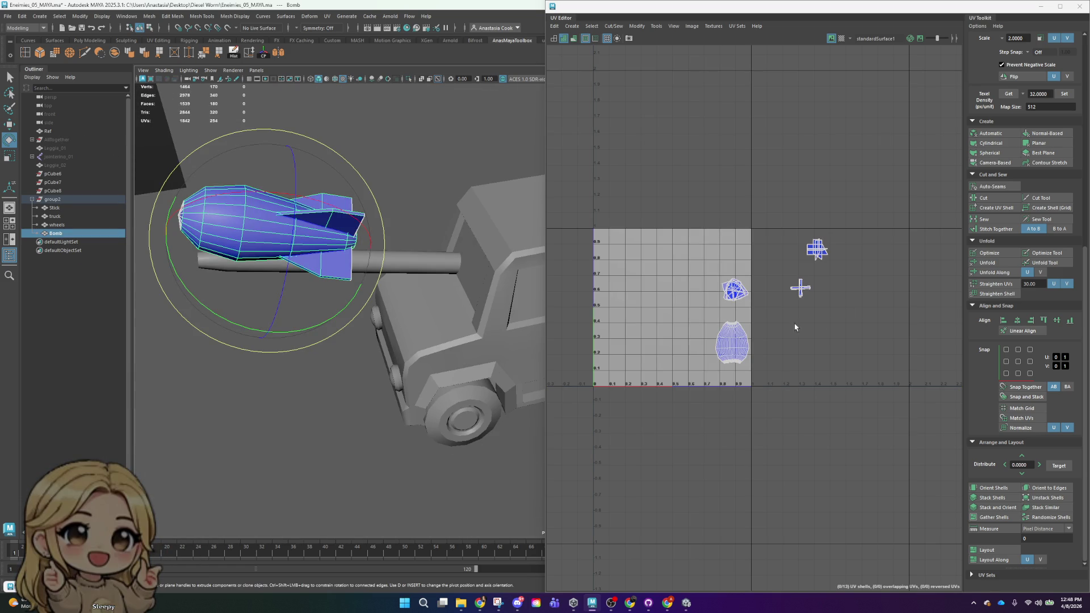
pyautogui.scroll(-3, 397, 141)
# - Marquee-select the truck, wheels, stick and bomb so all their UVs show together
pyautogui.moveTo(487, 182)
pyautogui.keyDown('alt'); pyautogui.mouseDown()
pyautogui.moveTo(337, 177)
pyautogui.moveTo(273, 190)
pyautogui.mouseUp(); pyautogui.keyUp('alt')
pyautogui.moveTo(442, 189); pyautogui.dragTo(254, 368)
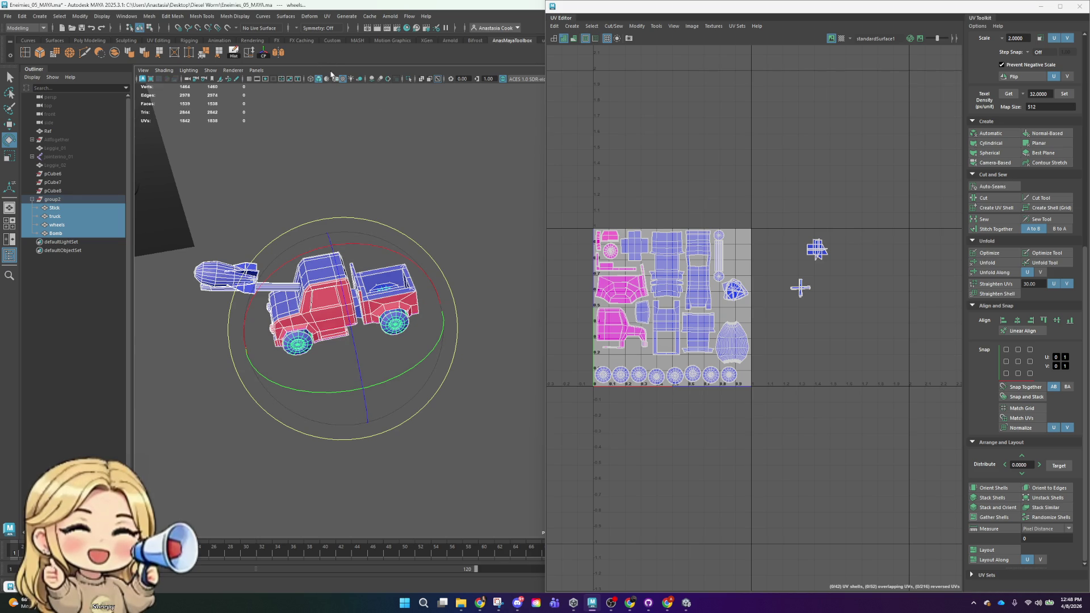
pyautogui.scroll(3, 895, 314)
pyautogui.scroll(2, 675, 262)
pyautogui.scroll(2, 681, 255)
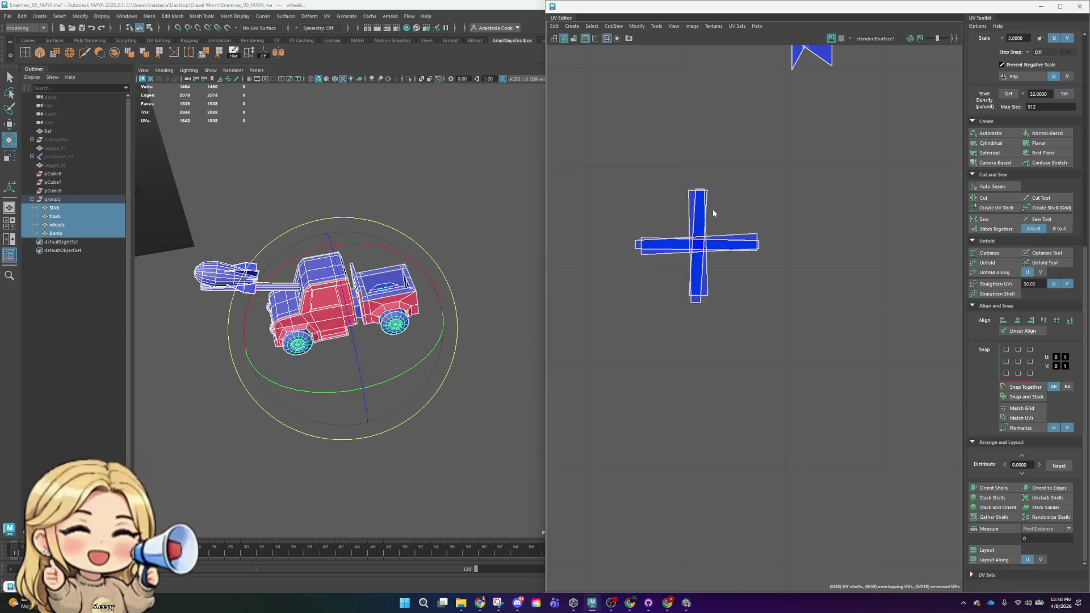
# - In UV mode with the Scale tool, select end UVs of the vertical and horizontal fin shells
pyautogui.press('F8')
pyautogui.moveTo(647, 150)
pyautogui.mouseDown()
pyautogui.moveTo(755, 215)
pyautogui.moveTo(747, 288)
pyautogui.mouseUp()
pyautogui.press('r')
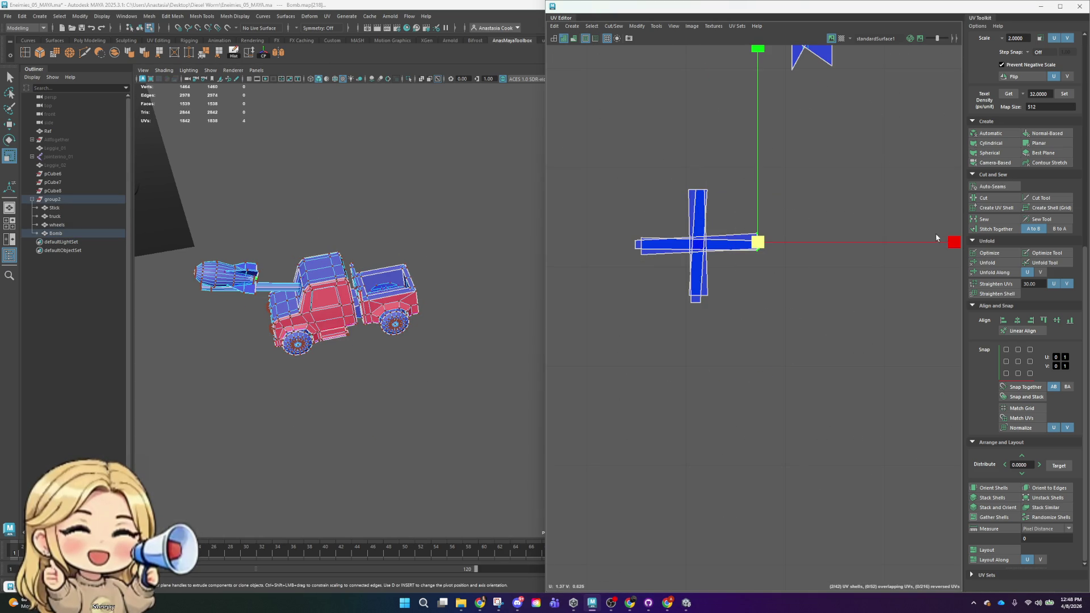
pyautogui.moveTo(621, 183)
pyautogui.mouseDown()
pyautogui.moveTo(673, 304)
pyautogui.moveTo(750, 345)
pyautogui.mouseUp()
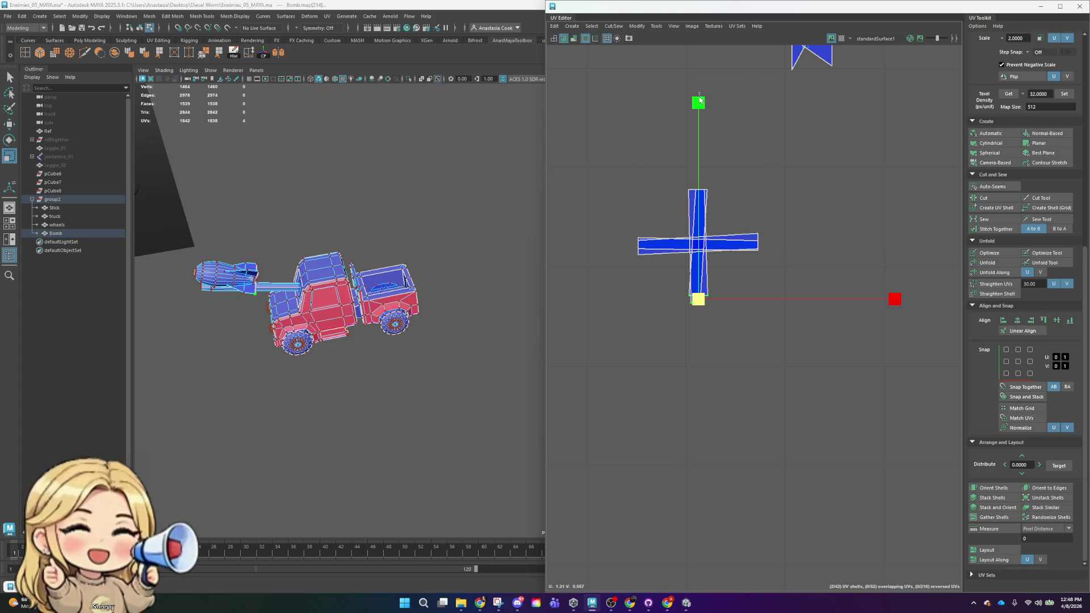
pyautogui.doubleClick(694, 199)
pyautogui.moveTo(681, 285); pyautogui.dragTo(772, 348)
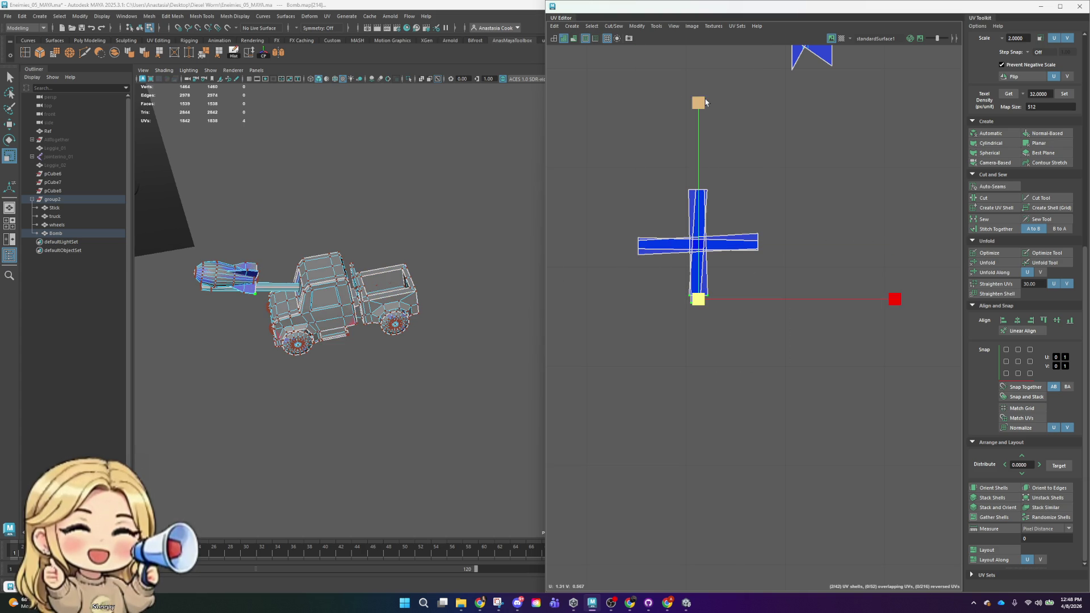
pyautogui.scroll(4, 685, 256)
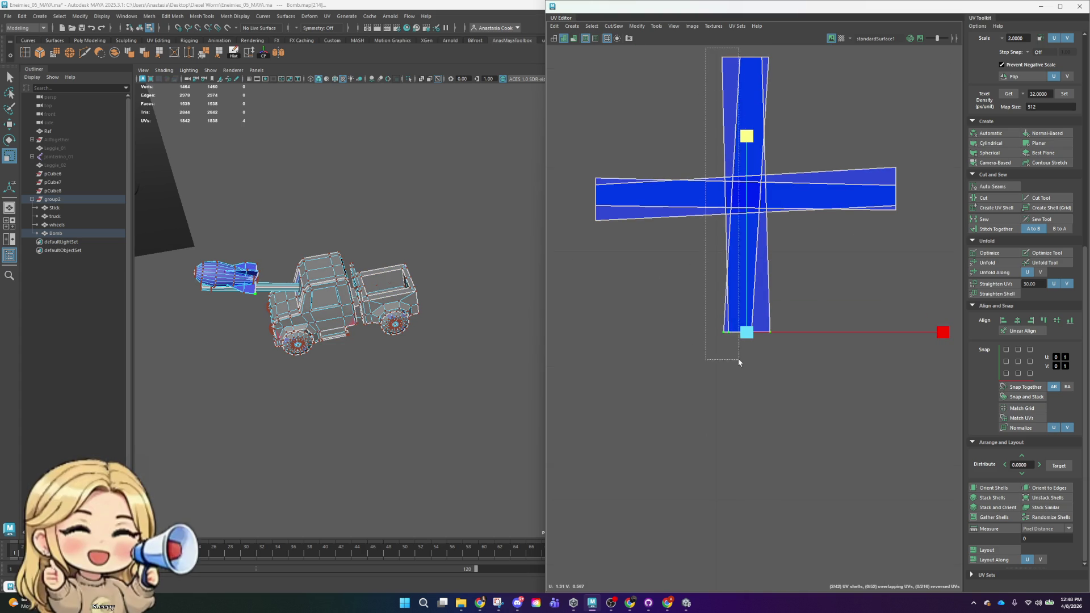
# - Scale the vertical shell's left and centre edges flat into straight vertical lines
pyautogui.moveTo(724, 325); pyautogui.dragTo(754, 389)
pyautogui.moveTo(921, 195); pyautogui.dragTo(427, 228)
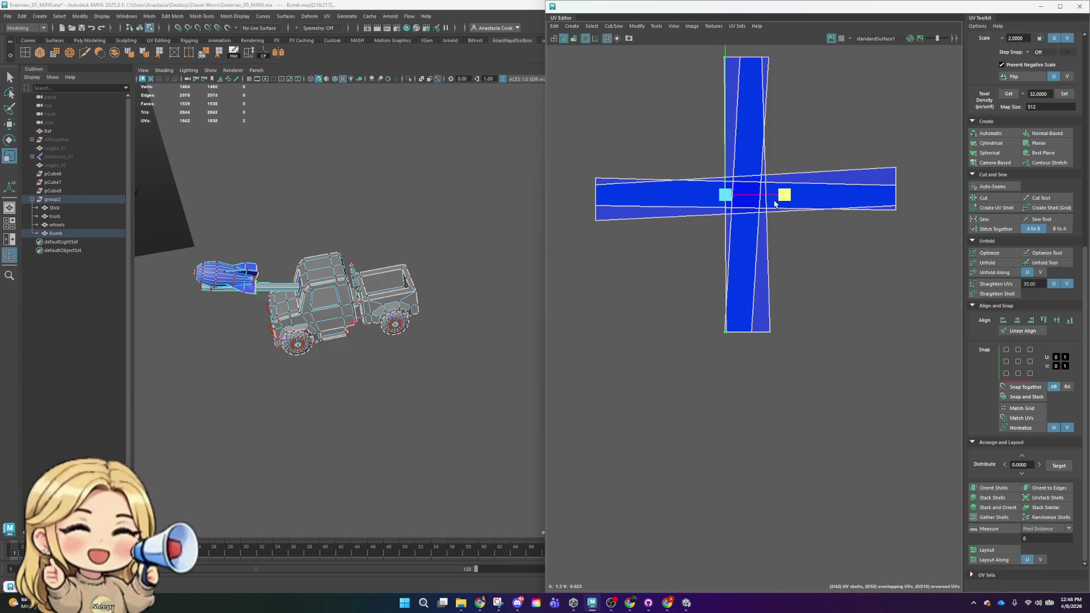
pyautogui.moveTo(746, 67); pyautogui.dragTo(700, 42)
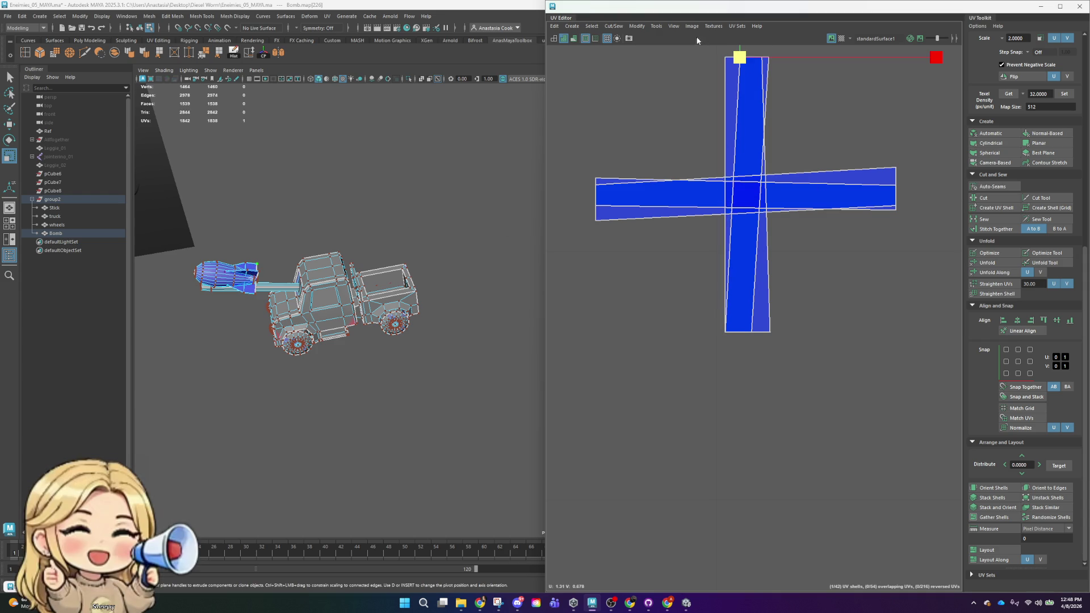
pyautogui.moveTo(730, 142); pyautogui.dragTo(729, 377)
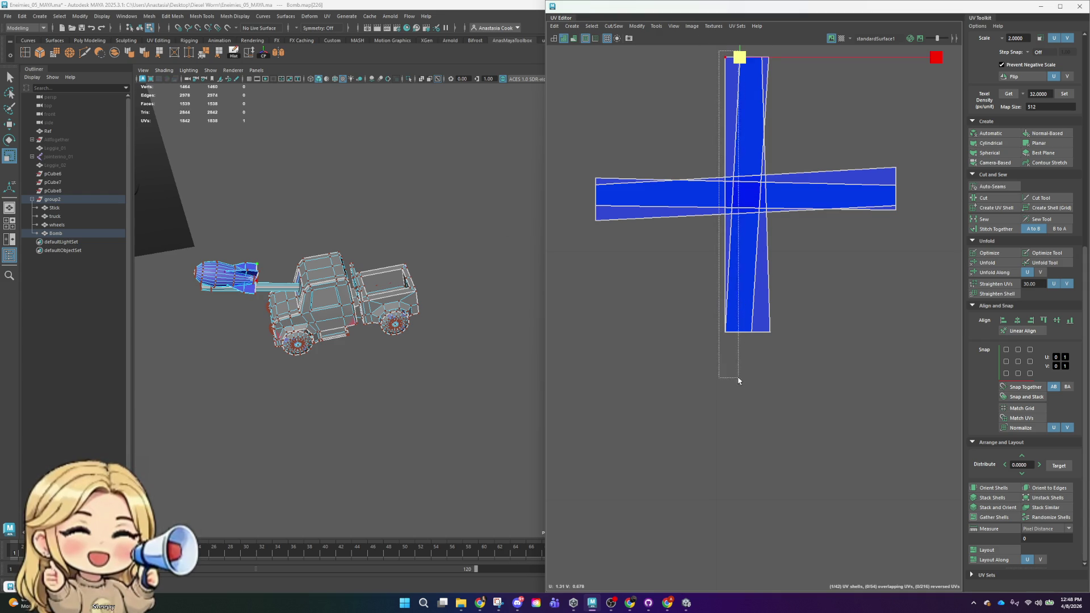
pyautogui.moveTo(927, 192); pyautogui.dragTo(826, 206)
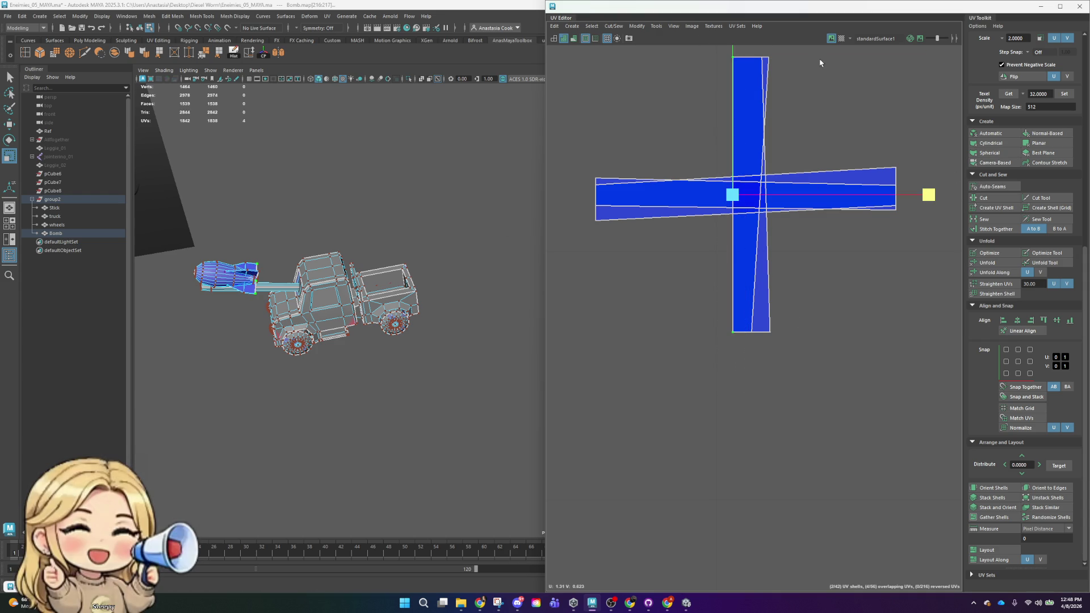
pyautogui.moveTo(737, 177); pyautogui.dragTo(739, 348)
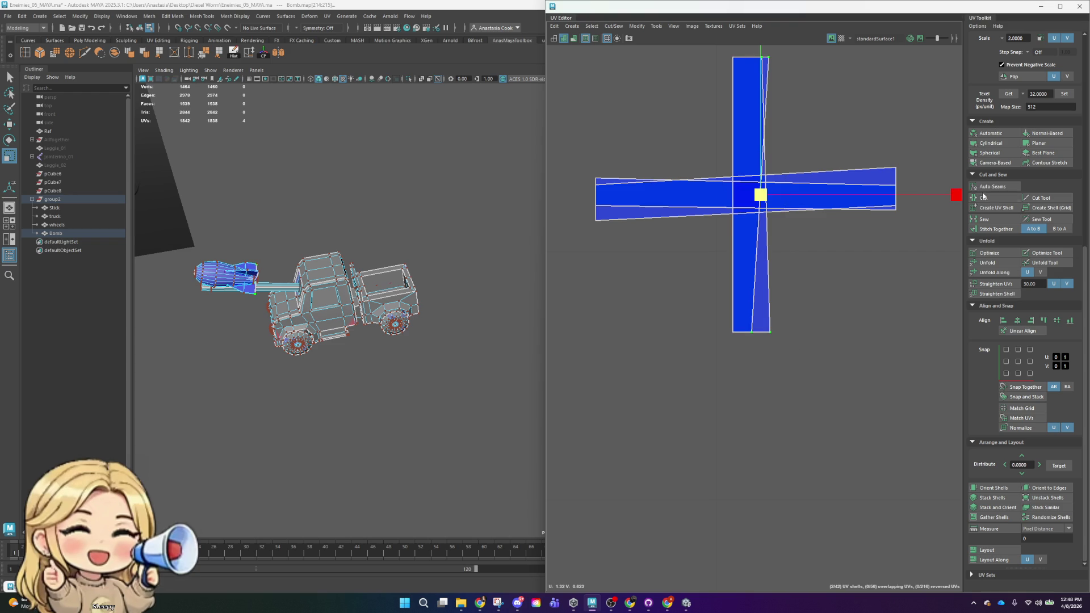
pyautogui.click(598, 243)
# - Flatten the horizontal shell's top and bottom edges, then select the cross shells in shell mode
pyautogui.moveTo(558, 143); pyautogui.dragTo(951, 204)
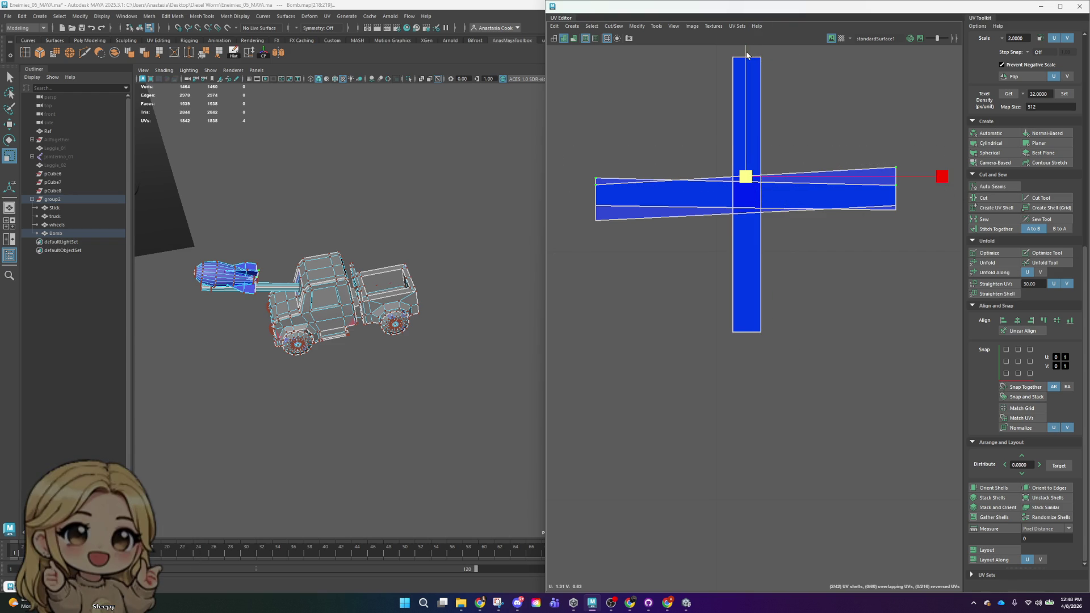
pyautogui.moveTo(756, 47); pyautogui.dragTo(748, 356)
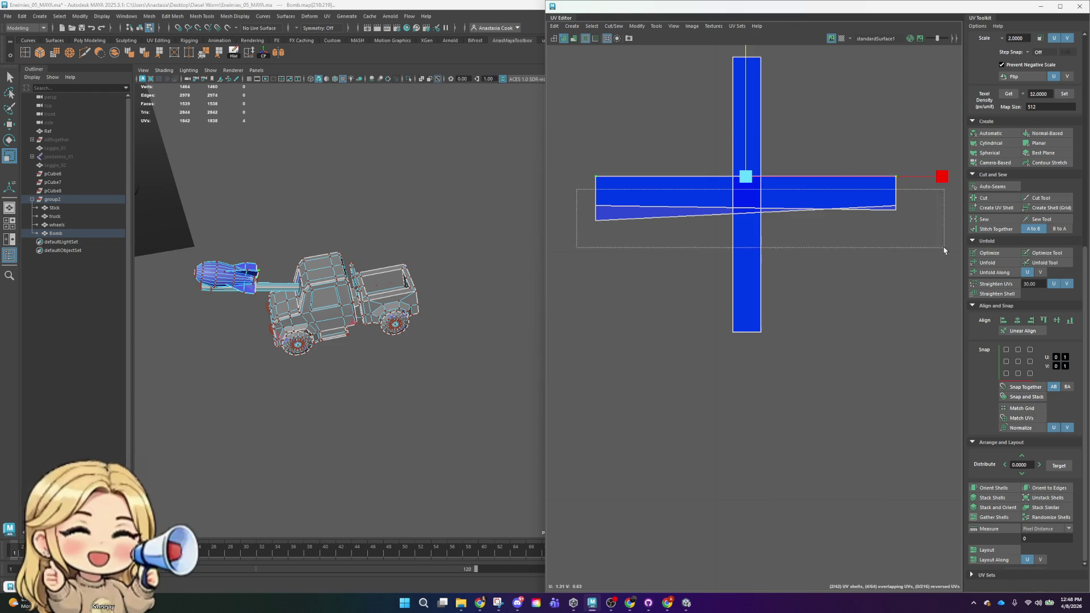
pyautogui.moveTo(581, 198); pyautogui.dragTo(929, 247)
pyautogui.moveTo(753, 113); pyautogui.dragTo(767, 370)
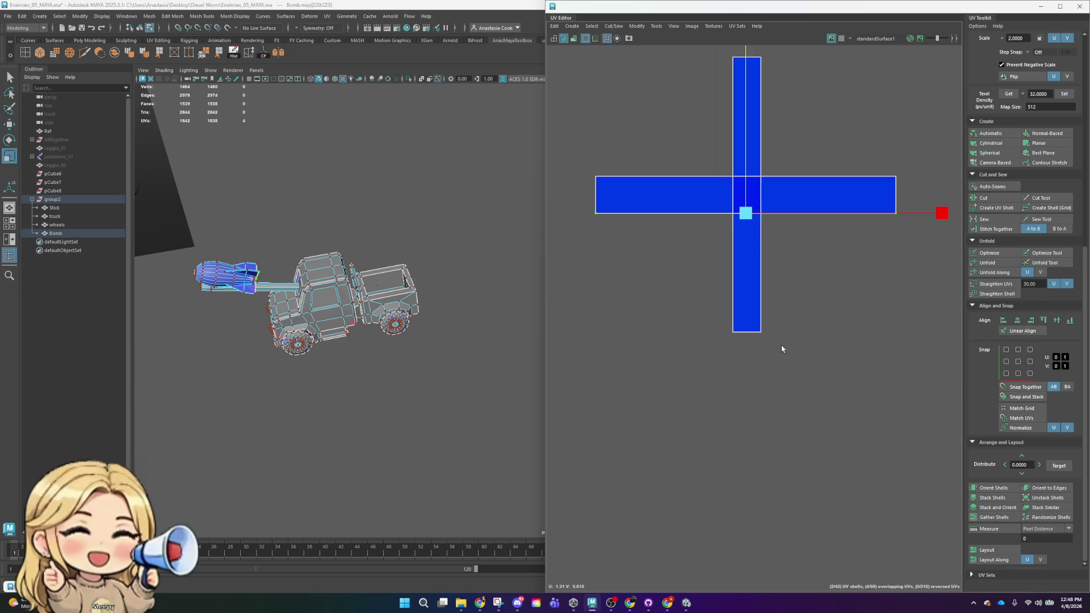
pyautogui.scroll(-3, 844, 221)
pyautogui.scroll(-3, 844, 222)
pyautogui.moveTo(829, 202); pyautogui.dragTo(760, 177, button='right')
pyautogui.rightClick(784, 190)
pyautogui.scroll(-3, 774, 236)
pyautogui.moveTo(742, 154); pyautogui.dragTo(871, 251)
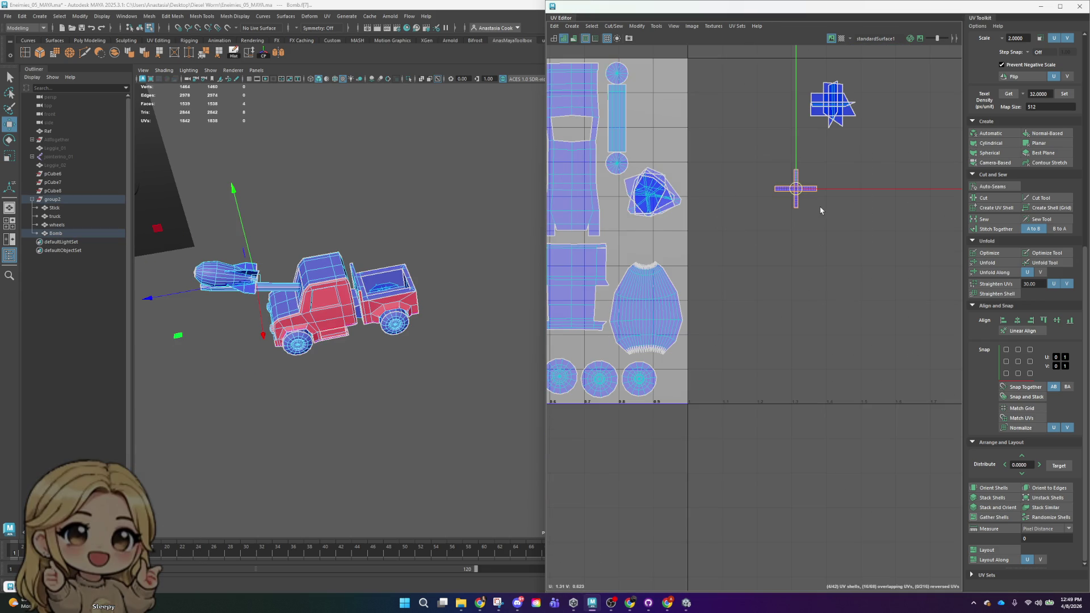
# - Move the cross-shaped fin shells into the 0–1 tile
pyautogui.moveTo(795, 196); pyautogui.dragTo(653, 113)
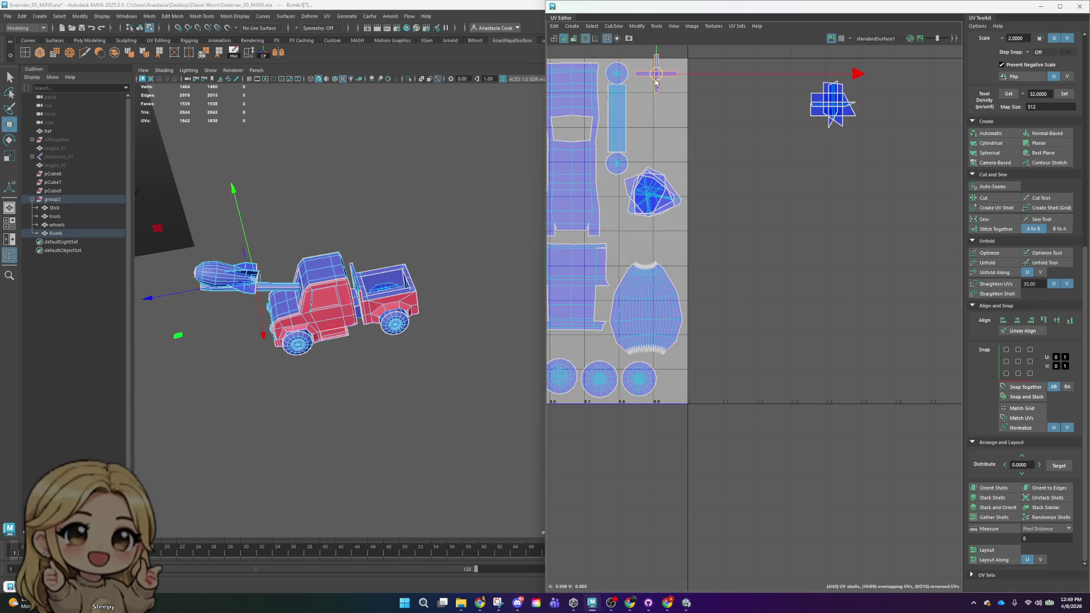
pyautogui.press('r')
pyautogui.press('e')
pyautogui.press('w')
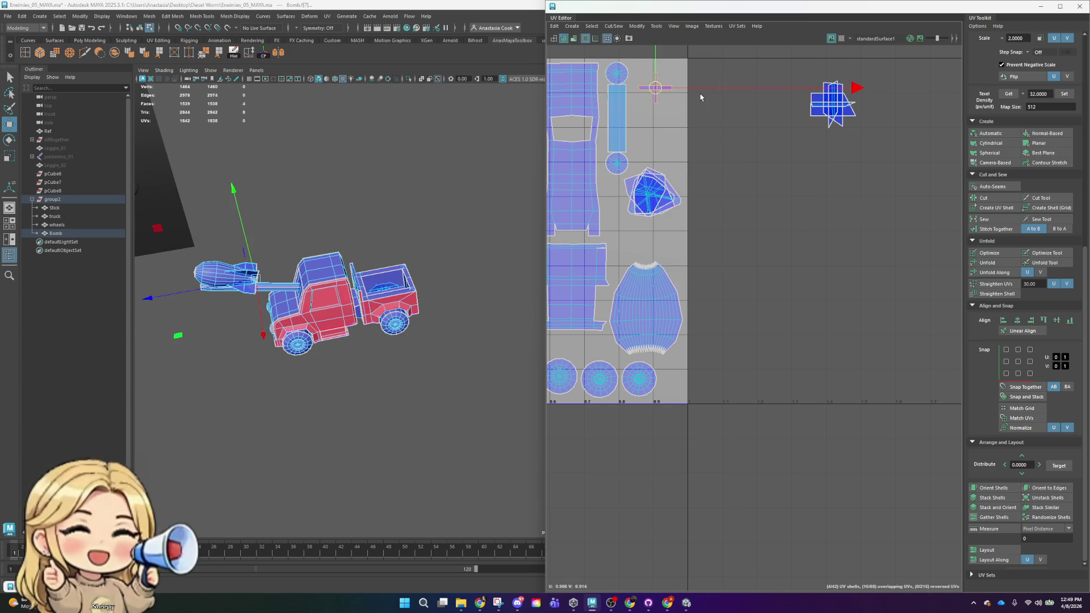
pyautogui.click(888, 142)
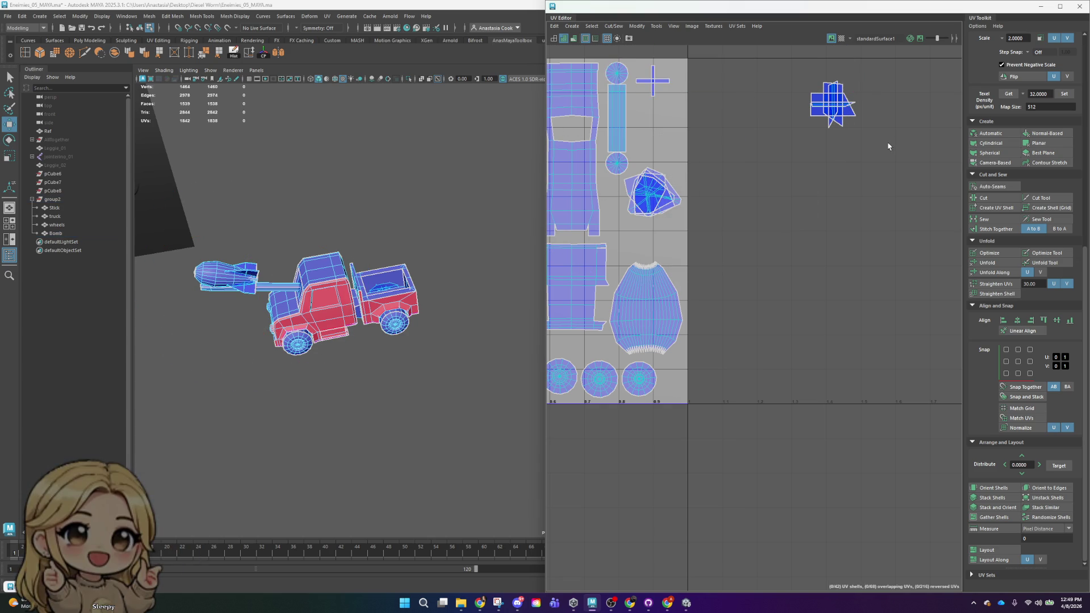
pyautogui.keyDown('alt'); pyautogui.moveTo(889, 141); pyautogui.dragTo(795, 316, button='middle'); pyautogui.keyUp('alt')
pyautogui.scroll(4, 737, 267)
# - Drag the horizontal strip below the vertical one and rotate the vertical strip 90° to horizontal
pyautogui.click(738, 267)
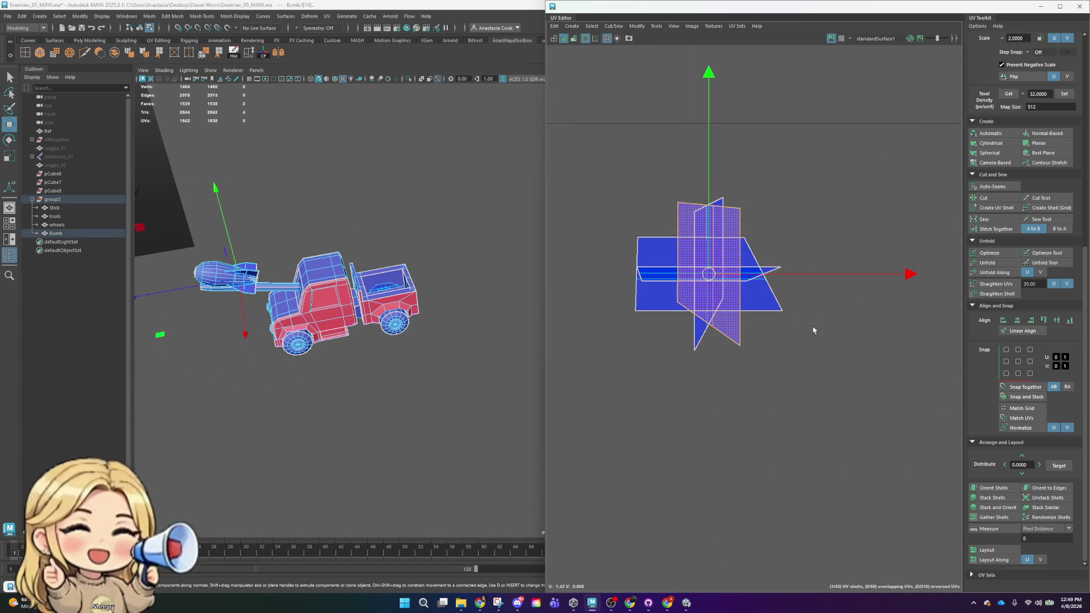
pyautogui.scroll(-2, 831, 236)
pyautogui.scroll(-3, 832, 237)
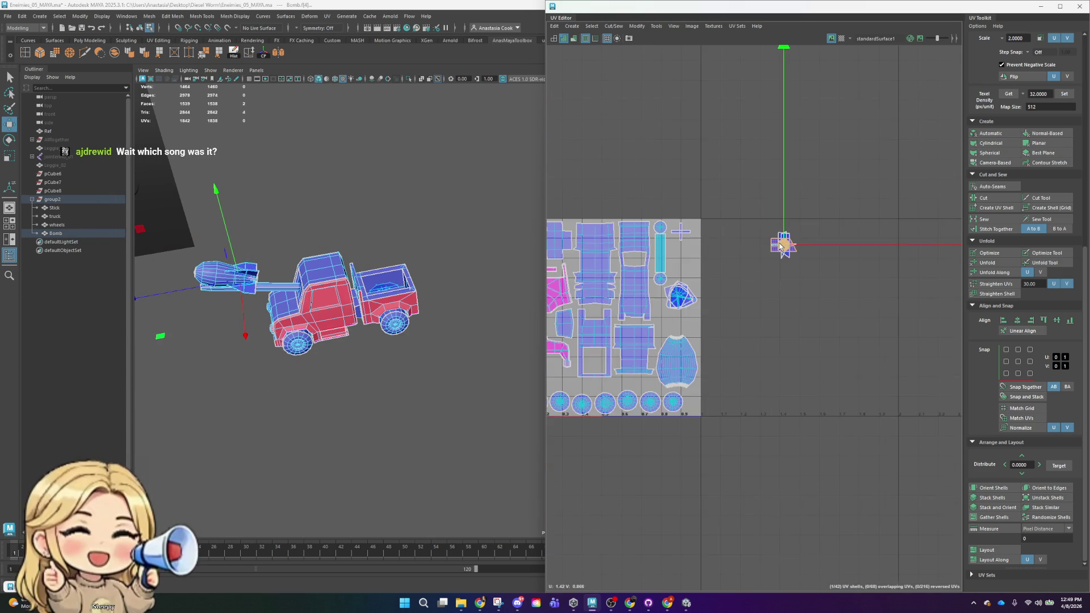
pyautogui.scroll(2, 811, 281)
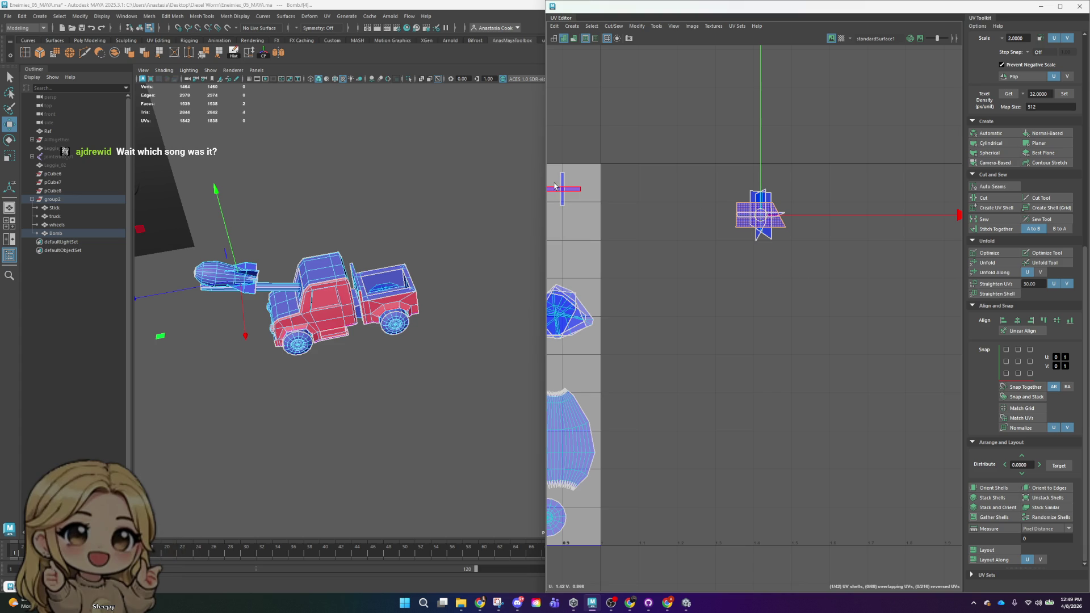
pyautogui.scroll(-2, 767, 213)
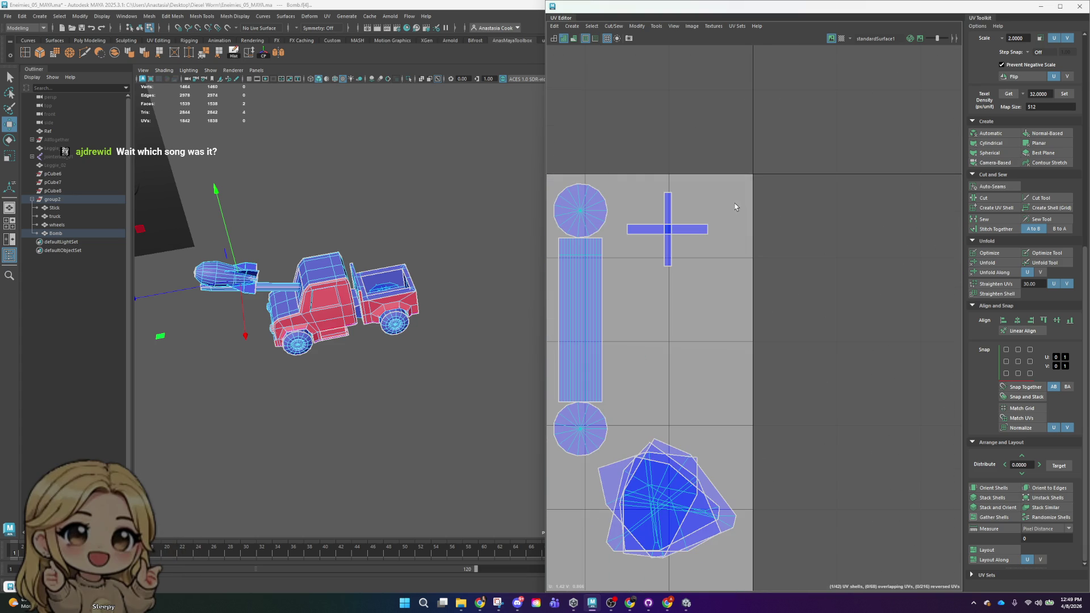
pyautogui.moveTo(673, 232); pyautogui.dragTo(681, 282)
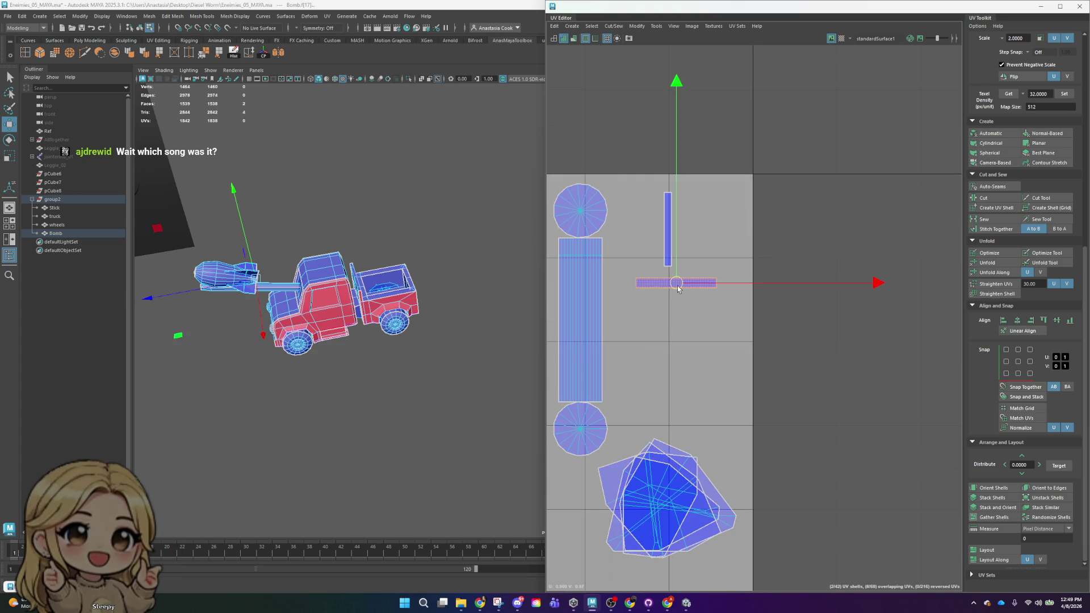
pyautogui.click(669, 248)
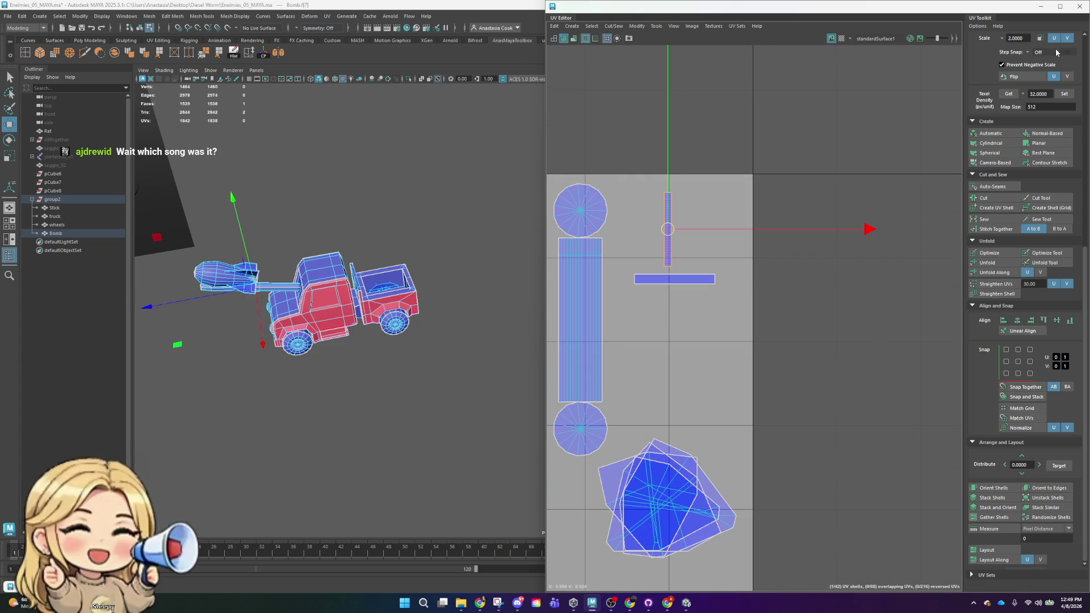
pyautogui.scroll(3, 1046, 477)
pyautogui.scroll(2, 1060, 341)
pyautogui.click(1053, 286)
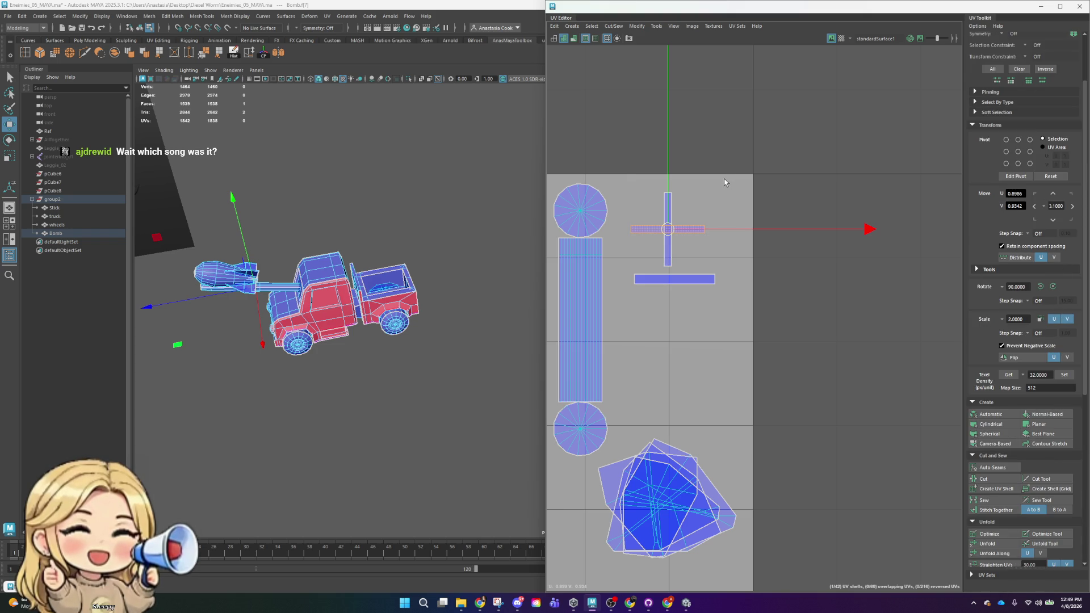
# - Rotate the remaining strip horizontal and stack all four strips near the top of the tile
pyautogui.moveTo(670, 154); pyautogui.dragTo(673, 233)
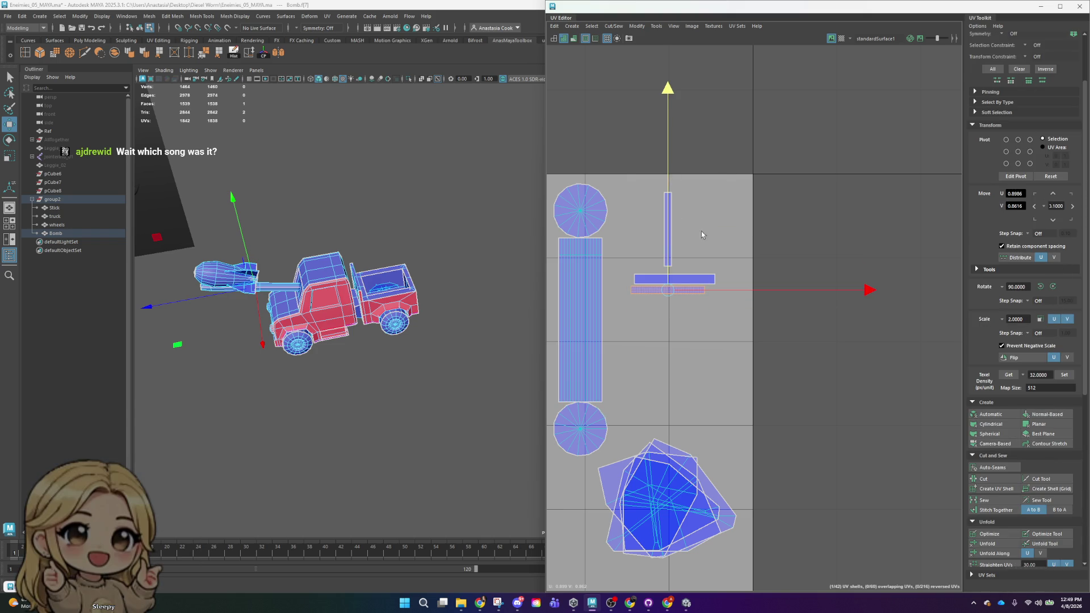
pyautogui.click(667, 243)
pyautogui.click(704, 275)
pyautogui.moveTo(669, 208)
pyautogui.mouseDown()
pyautogui.moveTo(668, 171)
pyautogui.moveTo(605, 177)
pyautogui.moveTo(711, 287)
pyautogui.moveTo(658, 220)
pyautogui.moveTo(614, 255)
pyautogui.moveTo(660, 218)
pyautogui.mouseUp()
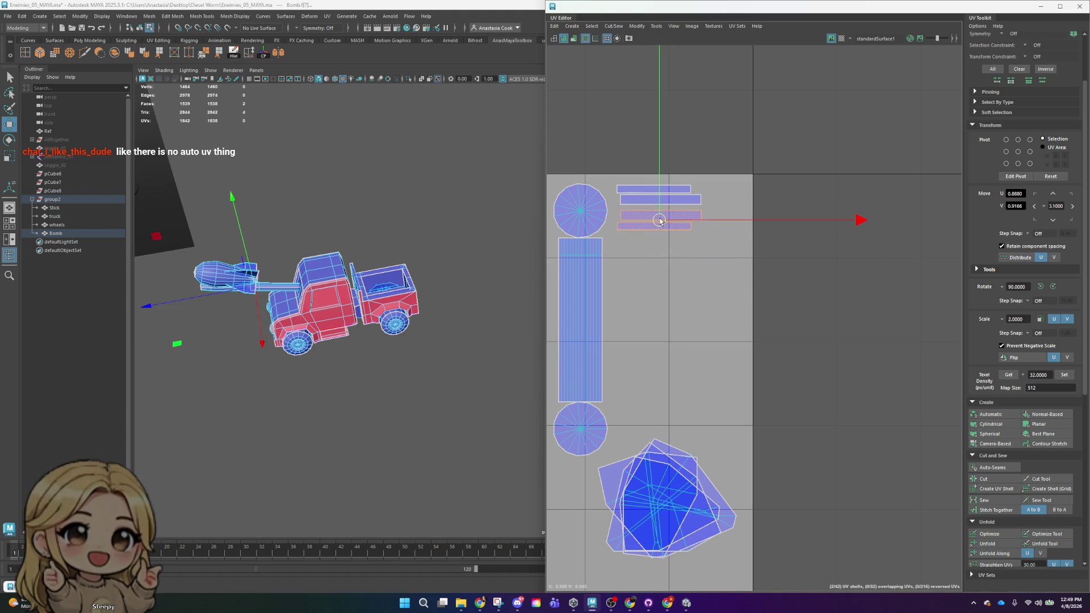
pyautogui.click(756, 186)
pyautogui.scroll(-3, 757, 198)
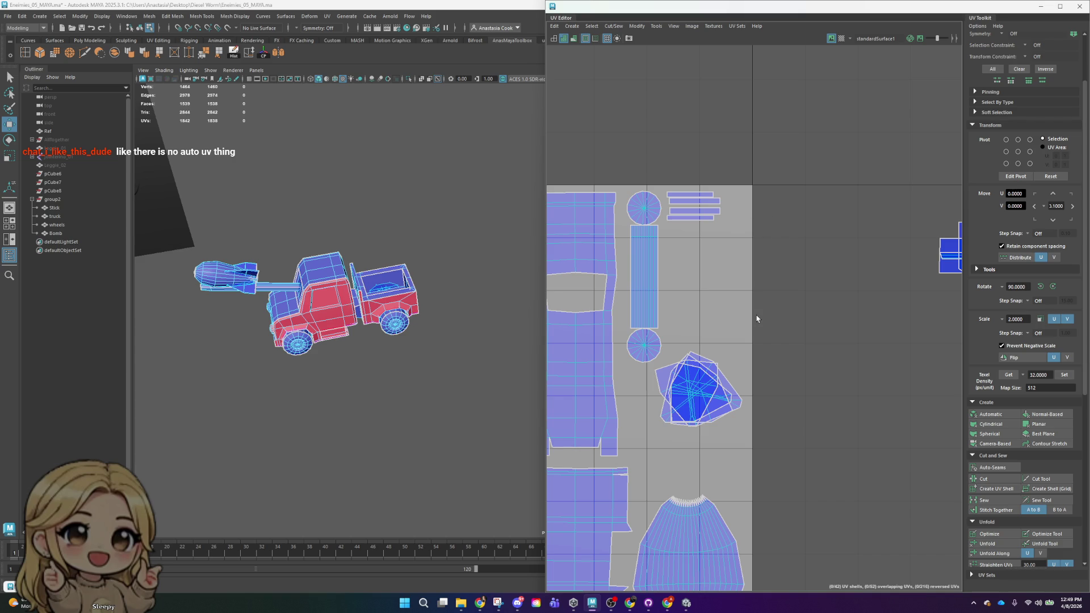
pyautogui.moveTo(735, 177)
pyautogui.mouseDown()
pyautogui.moveTo(647, 236)
pyautogui.moveTo(663, 251)
pyautogui.mouseUp()
pyautogui.scroll(-2, 797, 298)
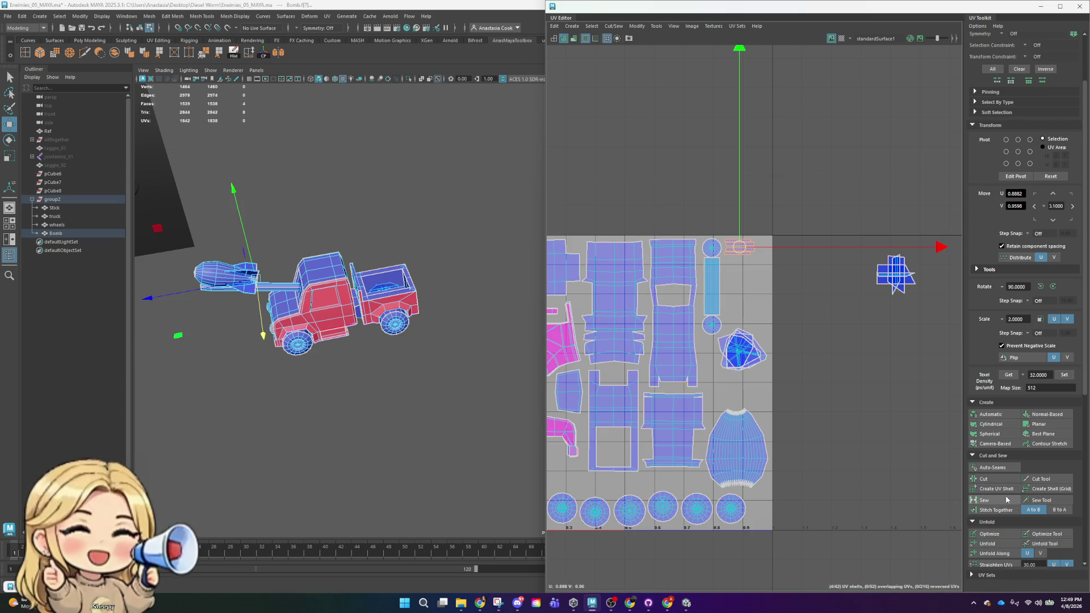
pyautogui.scroll(-2, 1003, 503)
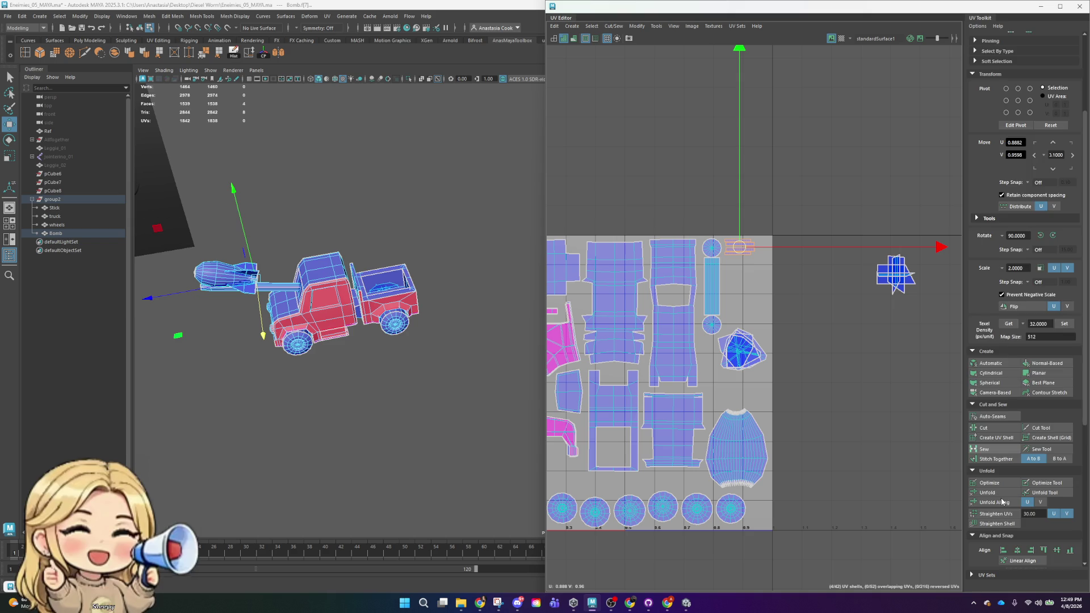
pyautogui.scroll(5, 1003, 502)
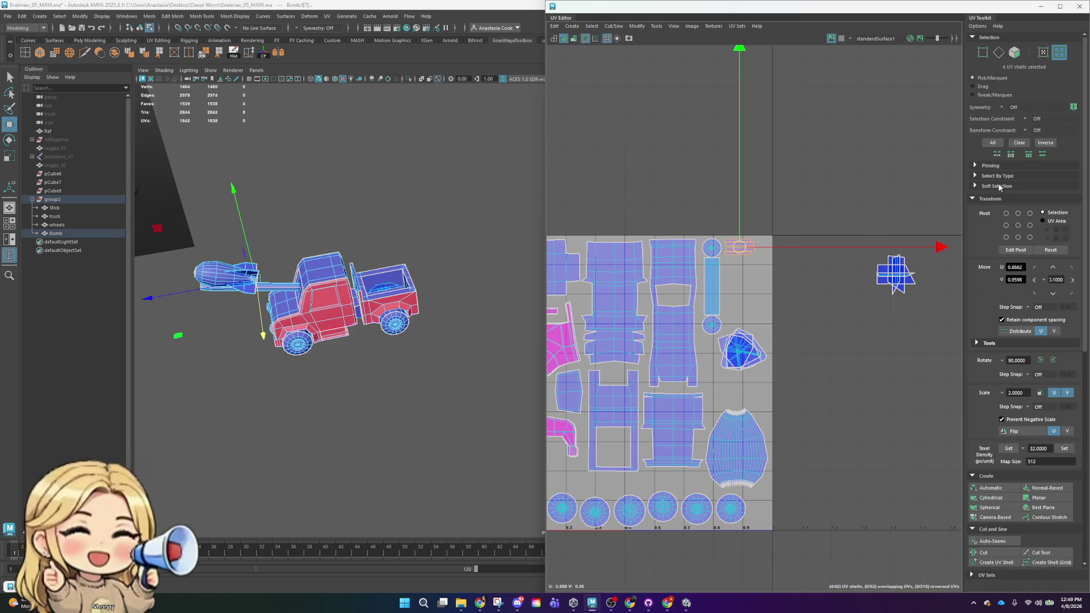
pyautogui.scroll(-1, 1004, 493)
pyautogui.scroll(-1, 1004, 493)
pyautogui.scroll(-1, 1003, 477)
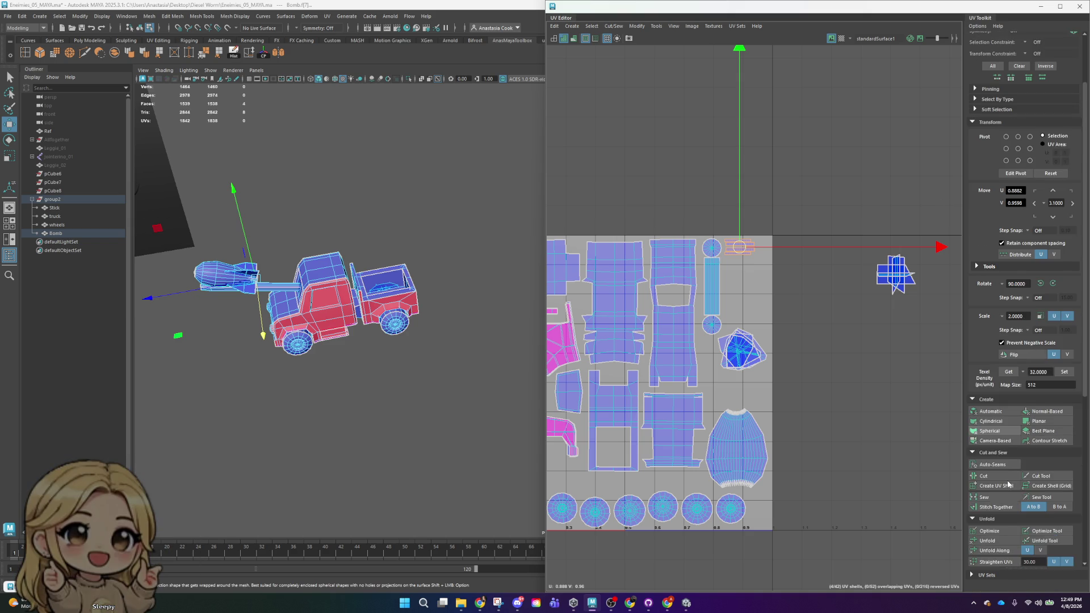
pyautogui.scroll(-1, 1003, 429)
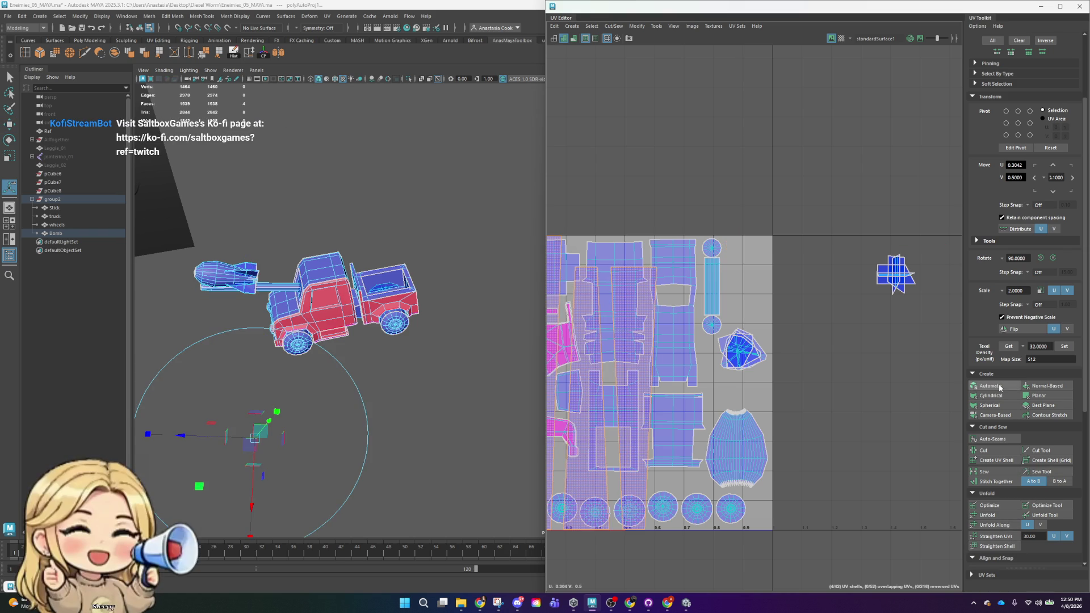
# - Move and scale the first strip shell up into the tile's empty upper-right area
pyautogui.click(680, 360)
pyautogui.scroll(-2, 679, 360)
pyautogui.scroll(-2, 679, 359)
pyautogui.press('e')
pyautogui.press('w')
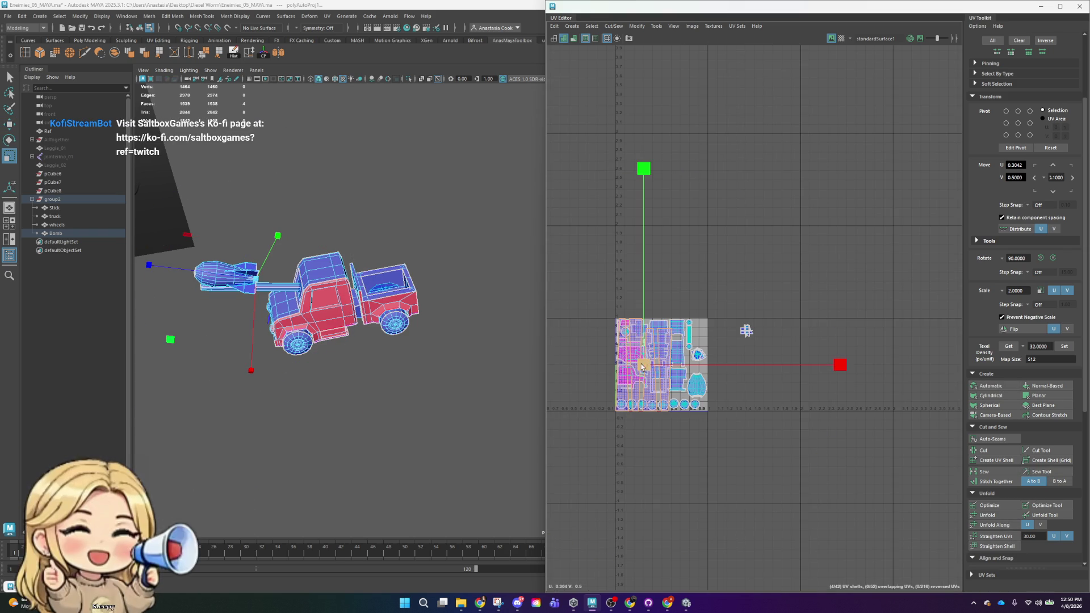
pyautogui.press('w')
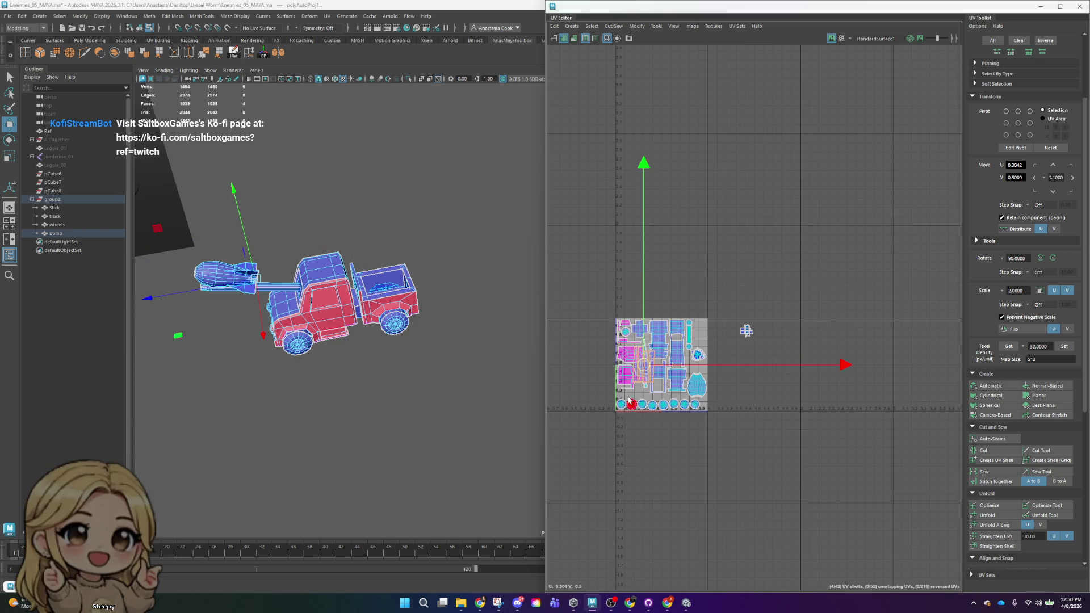
pyautogui.moveTo(651, 370)
pyautogui.mouseDown()
pyautogui.moveTo(719, 285)
pyautogui.moveTo(708, 298)
pyautogui.mouseUp()
pyautogui.press('r')
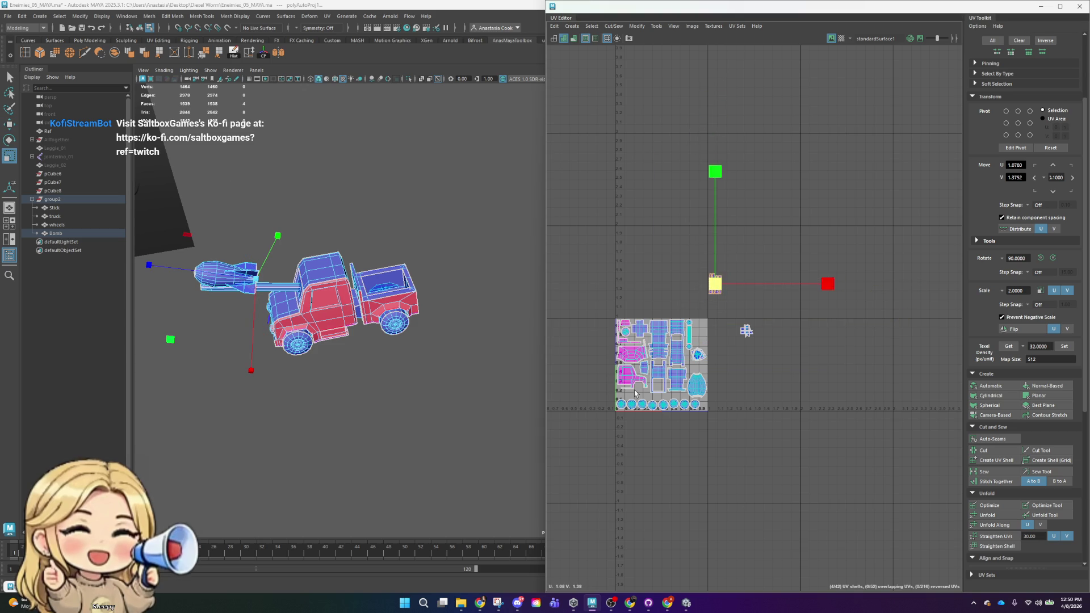
pyautogui.scroll(3, 709, 298)
pyautogui.press('w')
pyautogui.moveTo(724, 260); pyautogui.dragTo(691, 364)
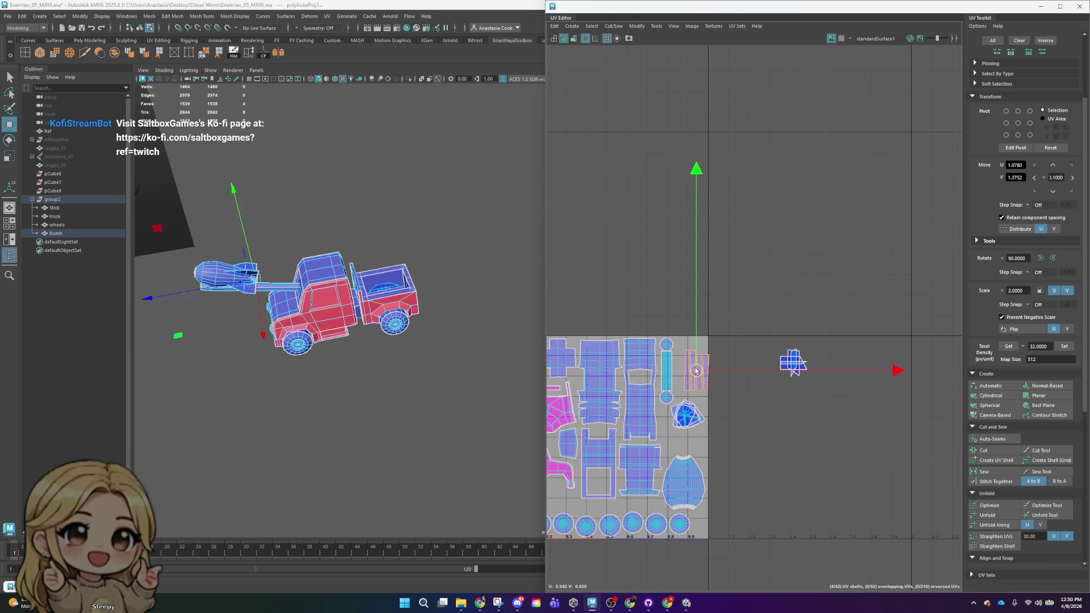
# - Nudge the strip shell to the tile edge, then marquee the stacked bomb fin shells below
pyautogui.press('r')
pyautogui.press('w')
pyautogui.moveTo(703, 370); pyautogui.dragTo(686, 361)
pyautogui.scroll(2, 686, 358)
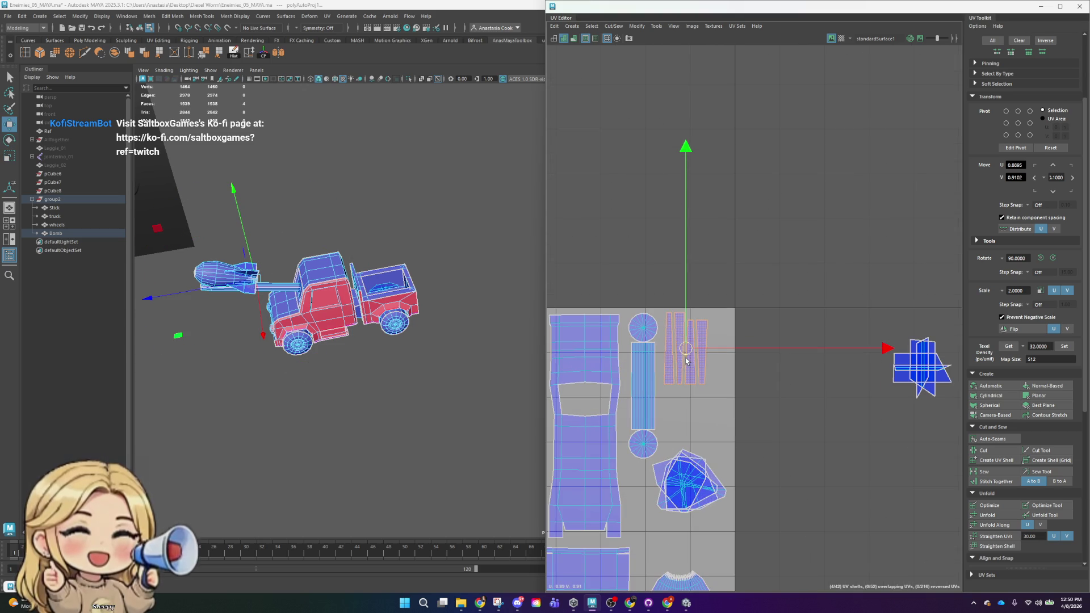
pyautogui.press('r')
pyautogui.press('w')
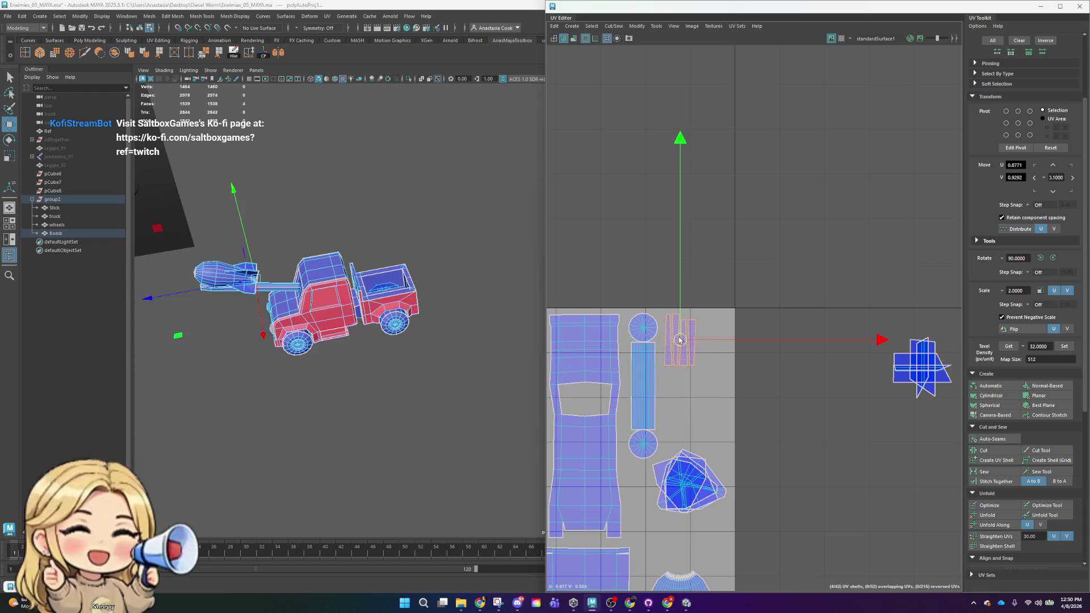
pyautogui.click(706, 466)
pyautogui.moveTo(795, 520); pyautogui.dragTo(792, 516)
pyautogui.scroll(2, 773, 497)
pyautogui.scroll(2, 718, 479)
# - Rotate the stacked fin shells and move one copy up off the stack
pyautogui.press('e')
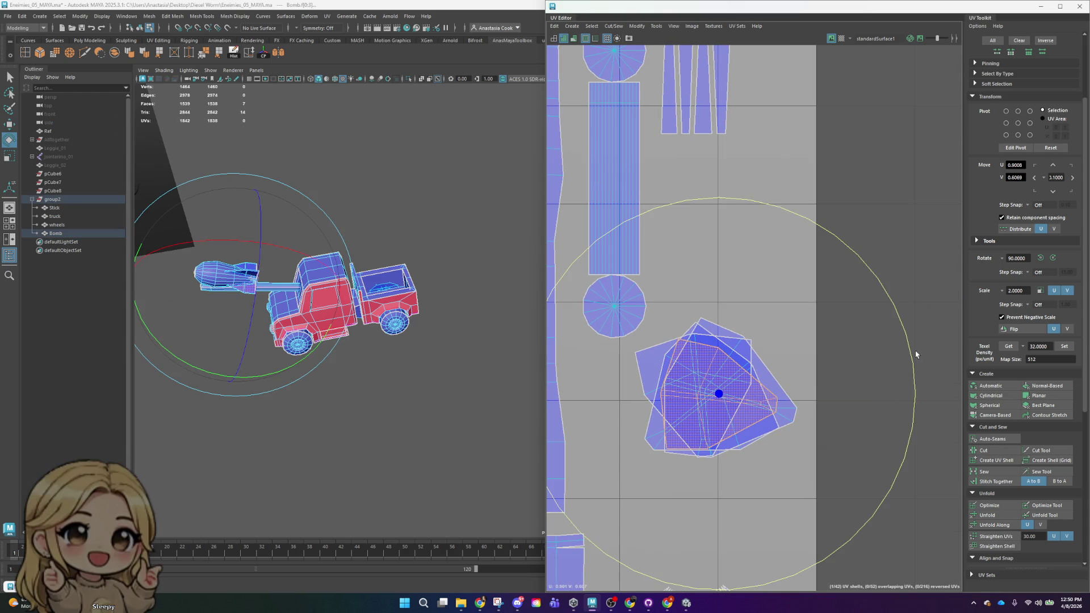
pyautogui.moveTo(878, 287)
pyautogui.mouseDown()
pyautogui.moveTo(722, 453)
pyautogui.moveTo(908, 469)
pyautogui.mouseUp()
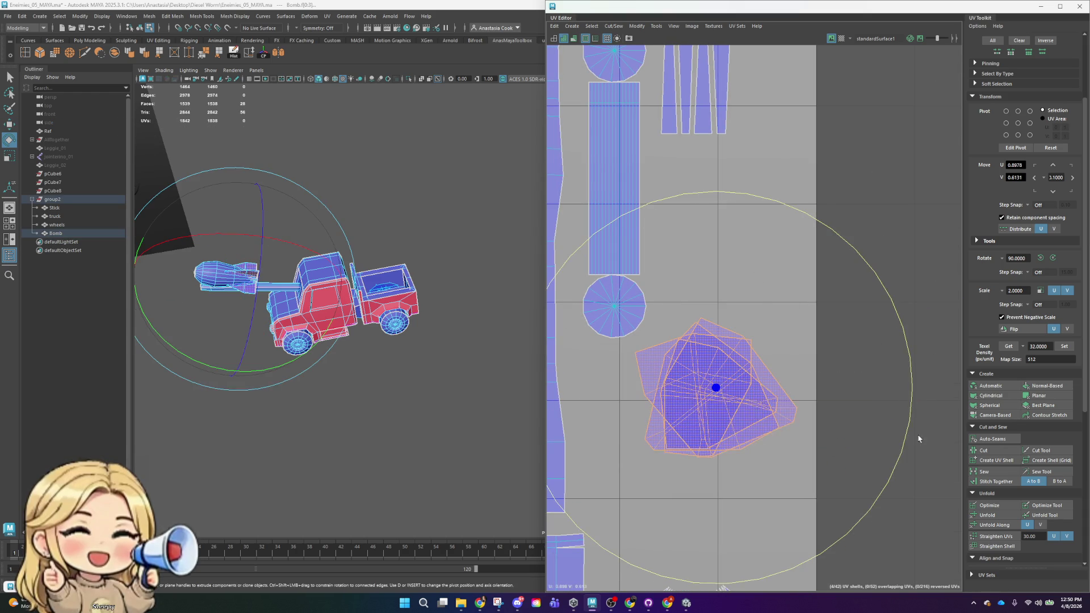
pyautogui.click(735, 425)
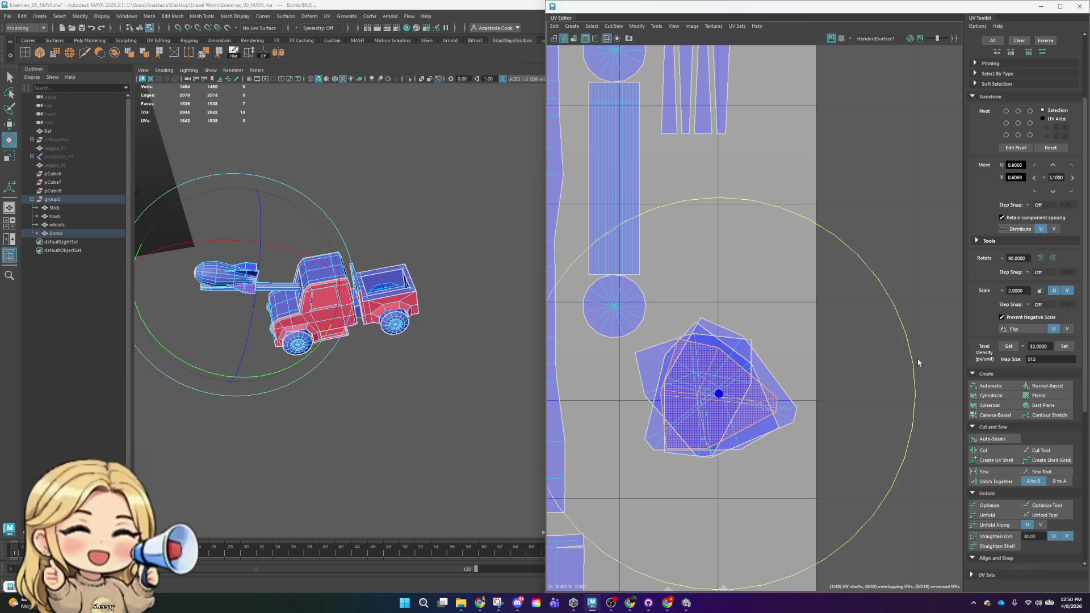
pyautogui.moveTo(918, 362); pyautogui.dragTo(689, 223)
pyautogui.press('w')
pyautogui.moveTo(734, 416); pyautogui.dragTo(720, 256)
# - Rotate the lower remaining shell and nudge the upper pentagon shell into place
pyautogui.click(706, 400)
pyautogui.press('e')
pyautogui.moveTo(797, 236); pyautogui.dragTo(629, 543)
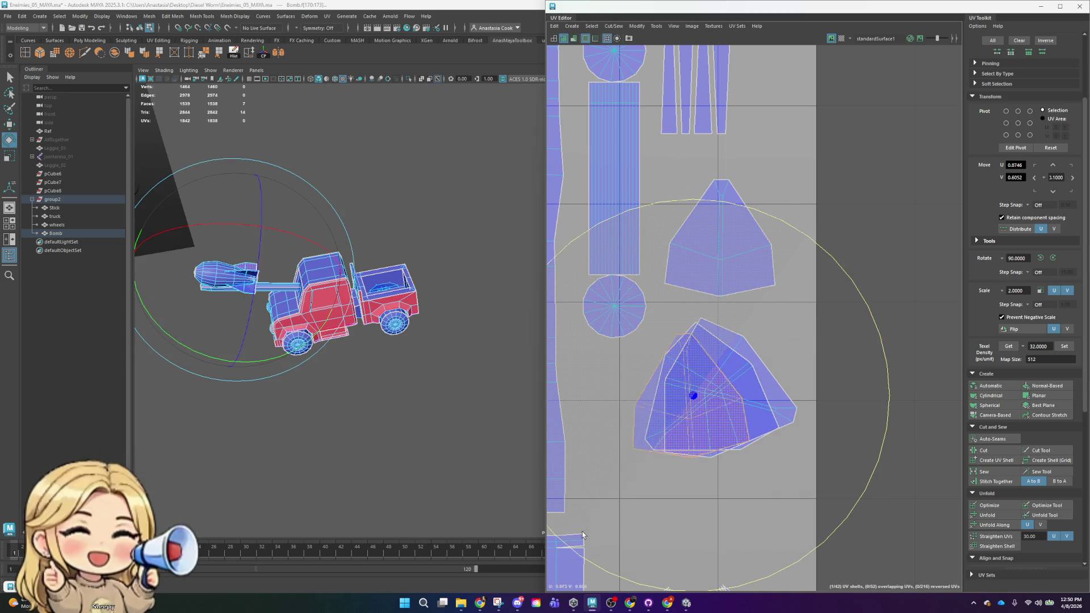
pyautogui.press('w')
pyautogui.click(722, 236)
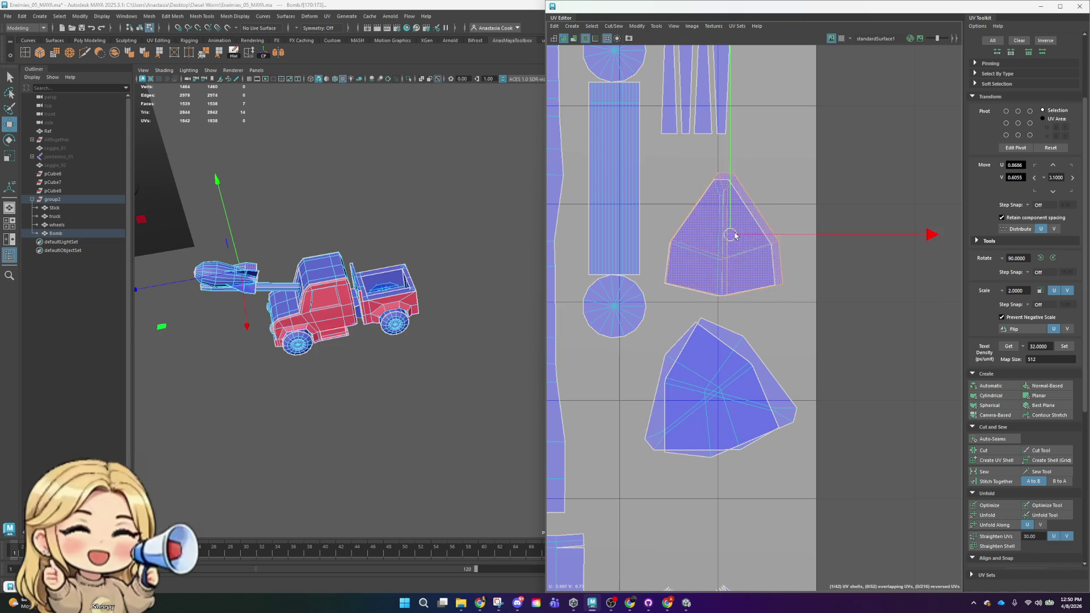
pyautogui.moveTo(722, 236); pyautogui.dragTo(728, 239)
# - Rotate the lower fin shell upright to match the shell above it
pyautogui.click(713, 384)
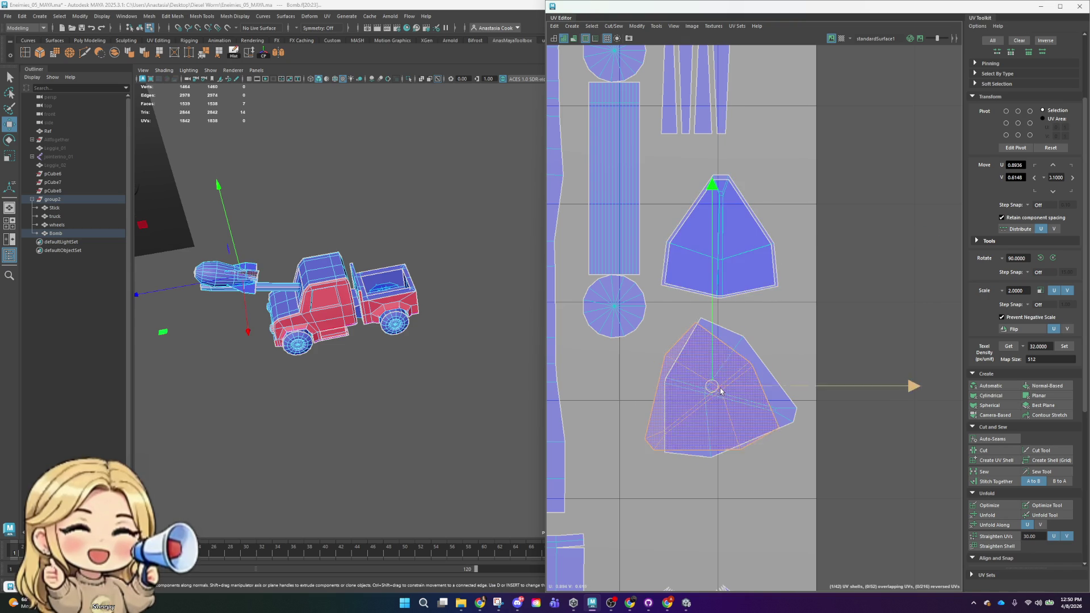
pyautogui.press('e')
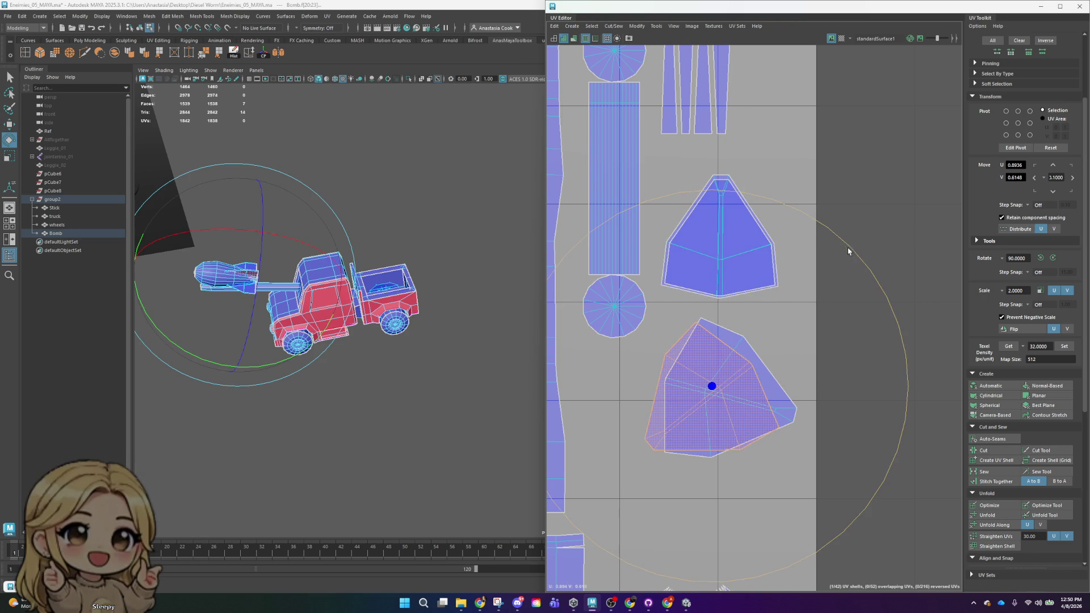
pyautogui.moveTo(848, 251); pyautogui.dragTo(454, 327)
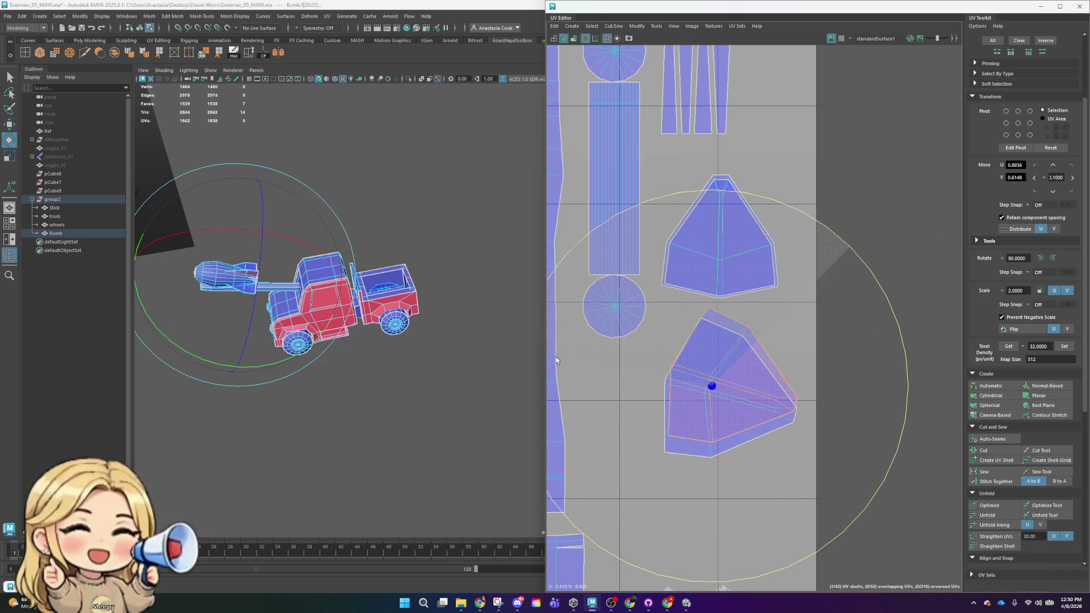
pyautogui.press('w')
pyautogui.moveTo(713, 403); pyautogui.dragTo(714, 400)
pyautogui.press('r')
pyautogui.press('e')
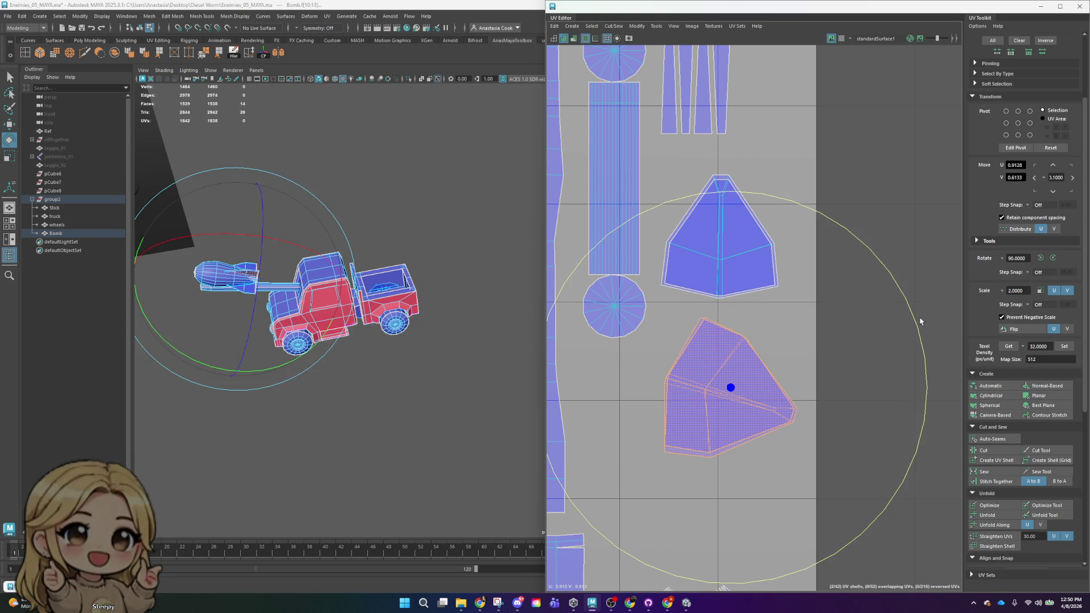
pyautogui.moveTo(912, 316)
pyautogui.mouseDown()
pyautogui.moveTo(621, 239)
pyautogui.moveTo(631, 239)
pyautogui.mouseUp()
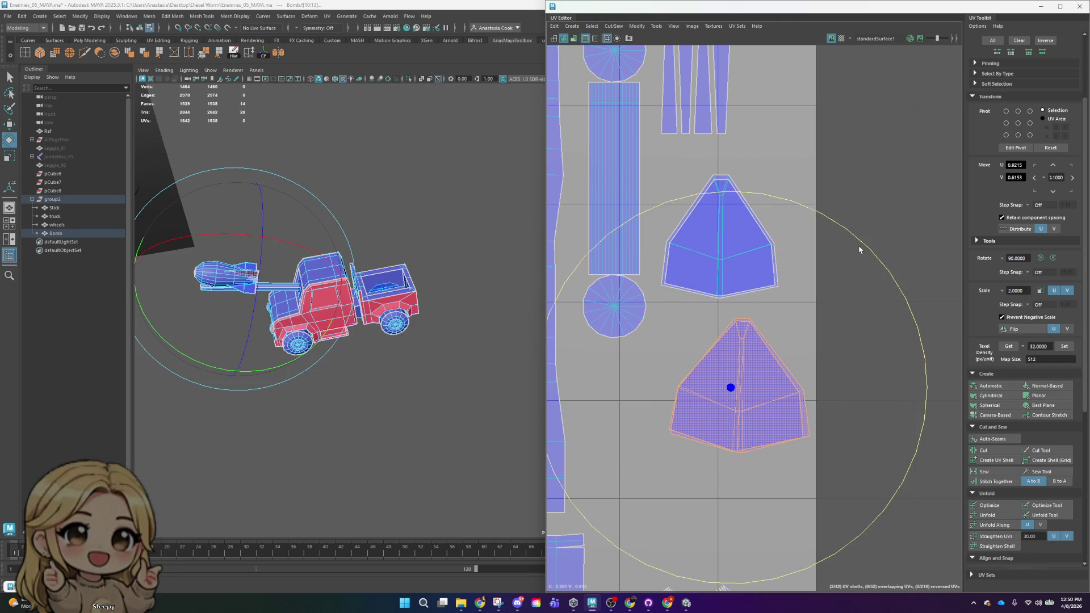
pyautogui.click(873, 170)
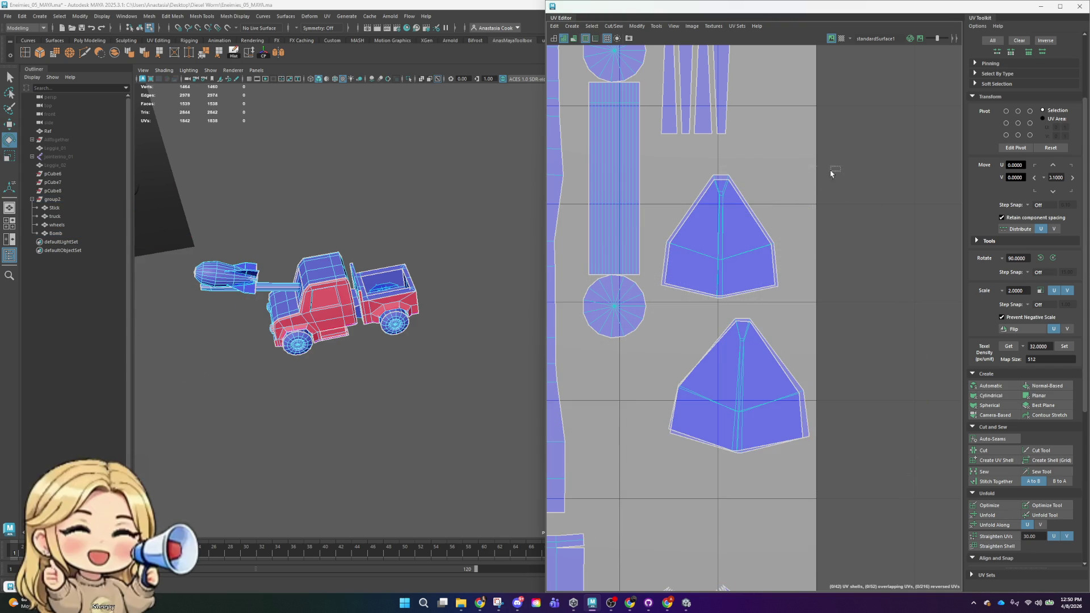
# - Rotate the upper fin shell clockwise and move it up and right
pyautogui.click(719, 239)
pyautogui.moveTo(870, 122)
pyautogui.mouseDown()
pyautogui.moveTo(915, 195)
pyautogui.moveTo(548, 363)
pyautogui.mouseUp()
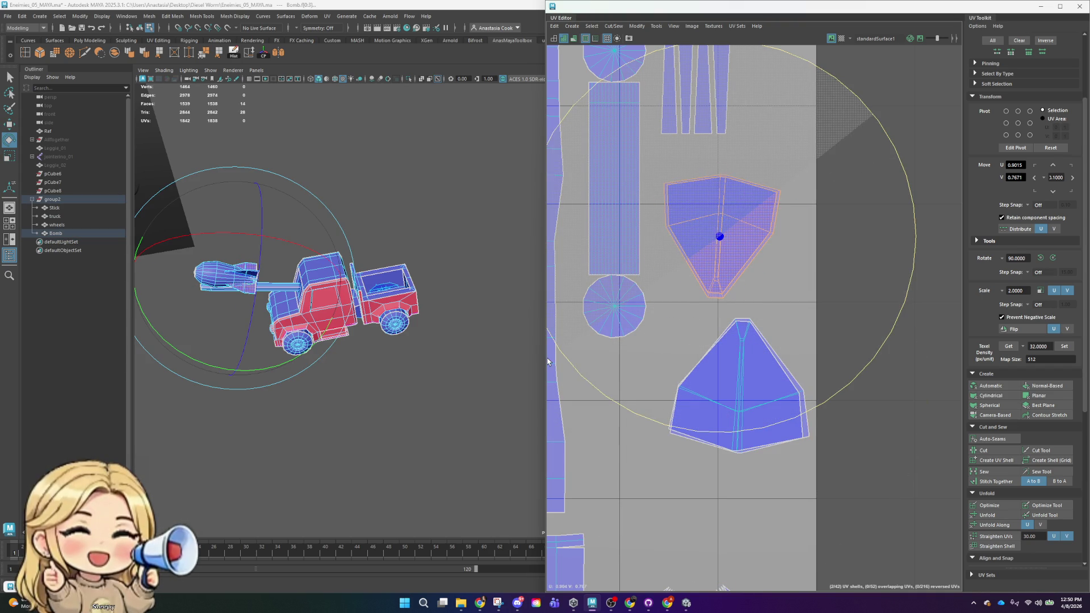
pyautogui.press('w')
pyautogui.moveTo(719, 237); pyautogui.dragTo(748, 202)
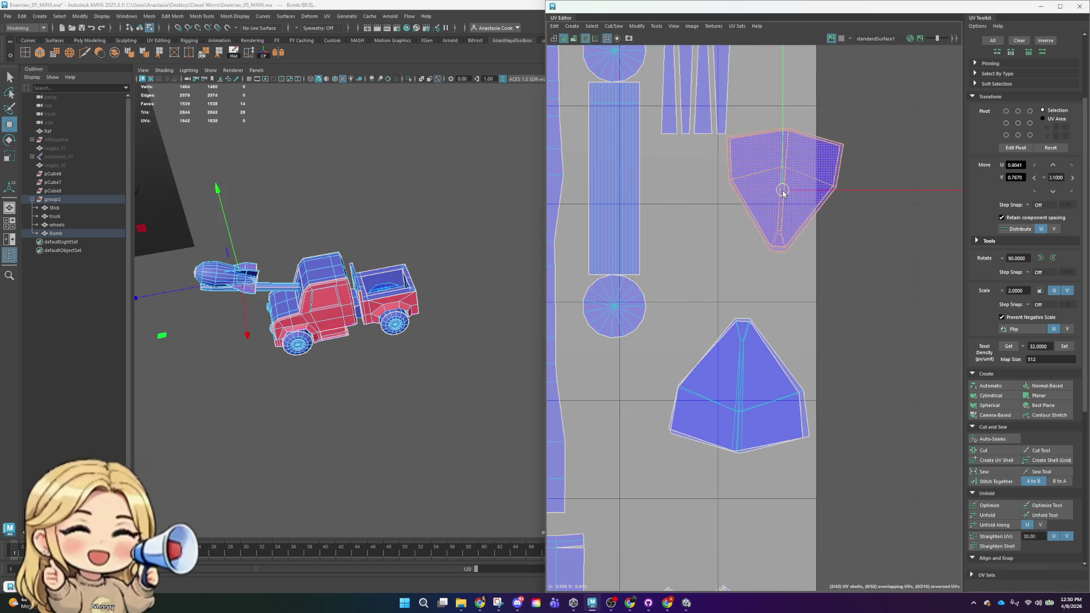
pyautogui.click(743, 393)
pyautogui.moveTo(826, 320); pyautogui.dragTo(641, 460)
pyautogui.click(914, 292)
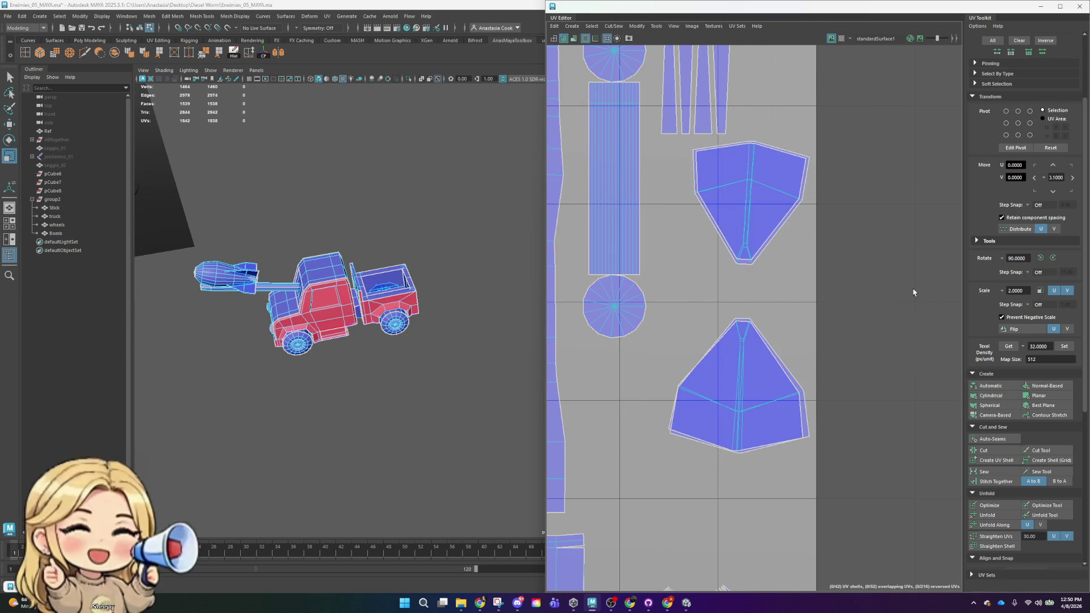
# - Shrink both fin shells and move the lower pentagon up beside the tall strip
pyautogui.moveTo(716, 470); pyautogui.dragTo(715, 468)
pyautogui.moveTo(739, 394); pyautogui.dragTo(721, 320)
pyautogui.click(741, 206)
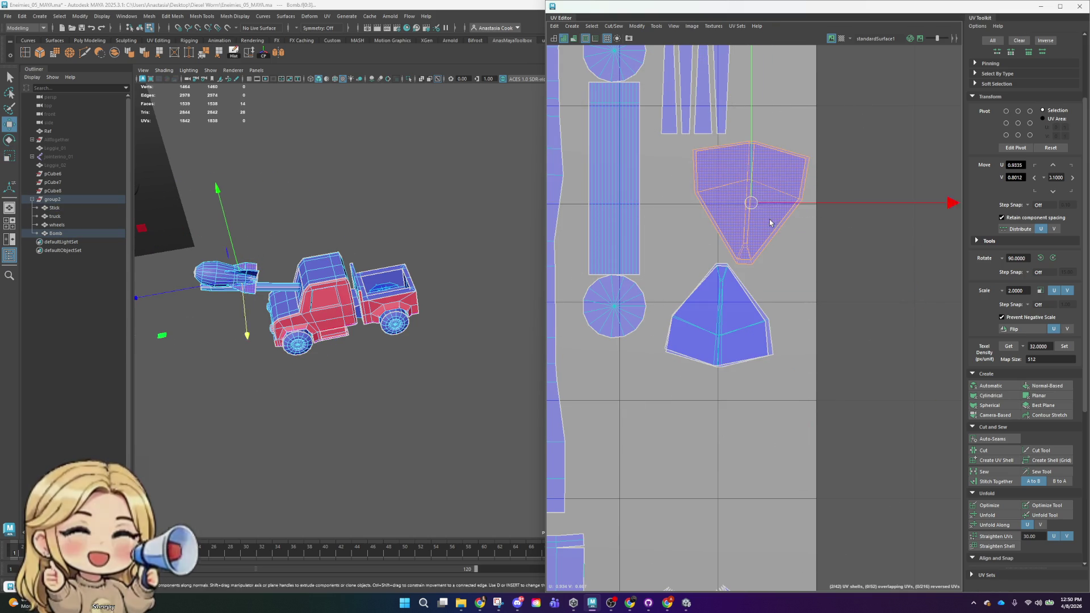
pyautogui.moveTo(749, 203)
pyautogui.mouseDown()
pyautogui.moveTo(732, 217)
pyautogui.moveTo(761, 190)
pyautogui.mouseUp()
pyautogui.press('w')
pyautogui.click(689, 352)
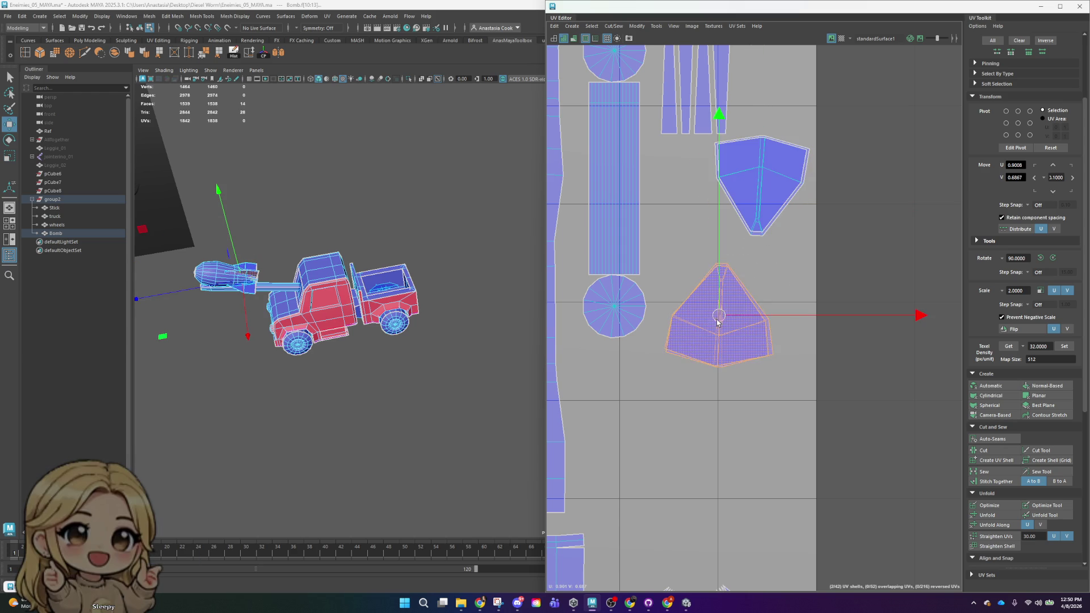
pyautogui.moveTo(718, 316); pyautogui.dragTo(692, 232)
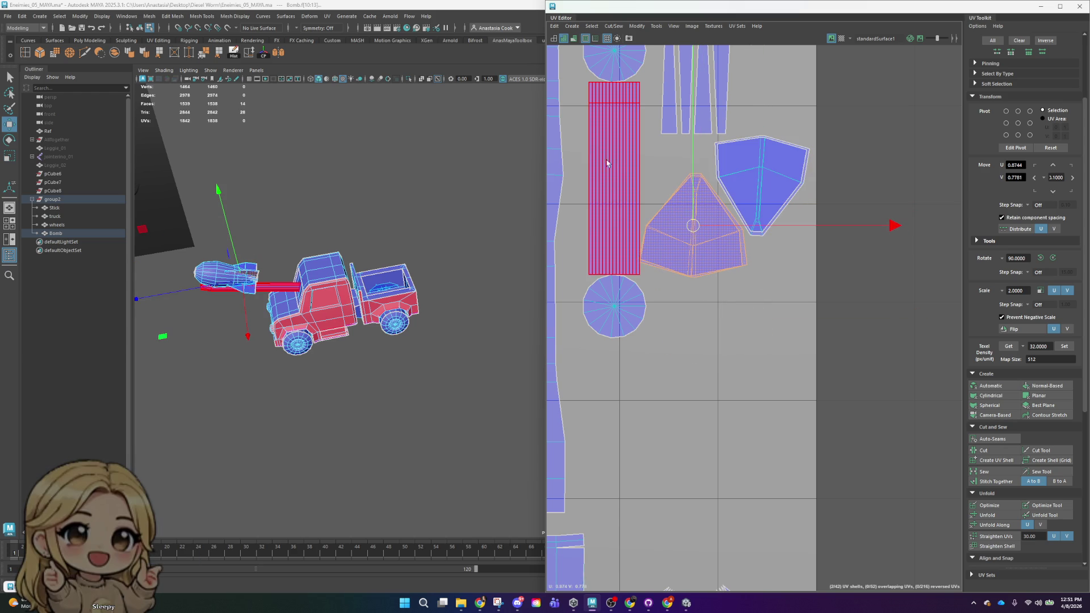
pyautogui.scroll(-2, 607, 117)
pyautogui.scroll(1, 706, 183)
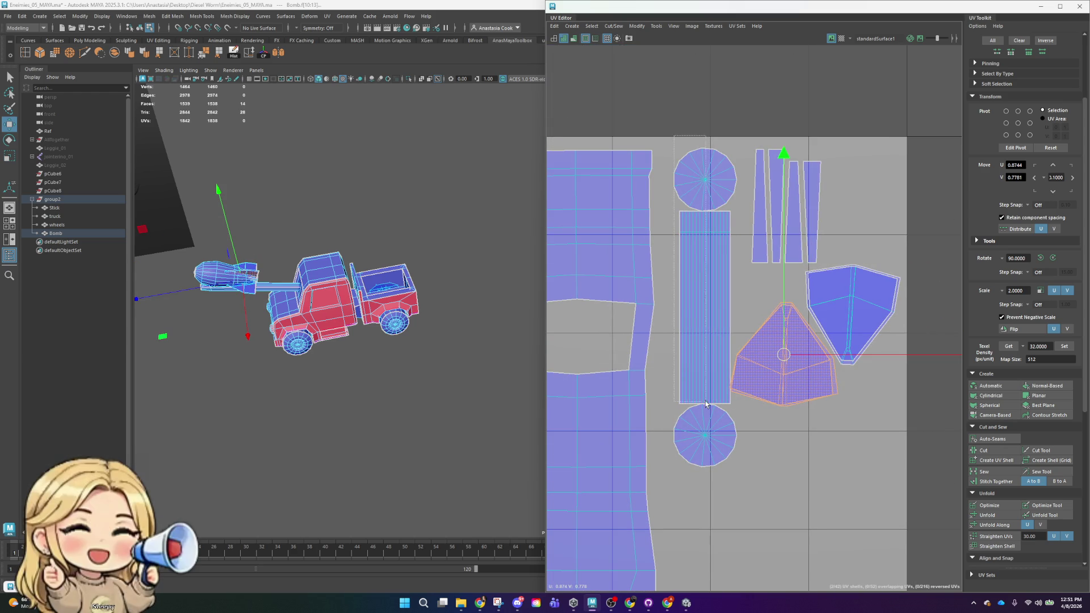
# - Shift the circles and tall rectangle shells slightly left and select the thin strips
pyautogui.moveTo(699, 197); pyautogui.dragTo(714, 444)
pyautogui.moveTo(906, 309); pyautogui.dragTo(891, 308)
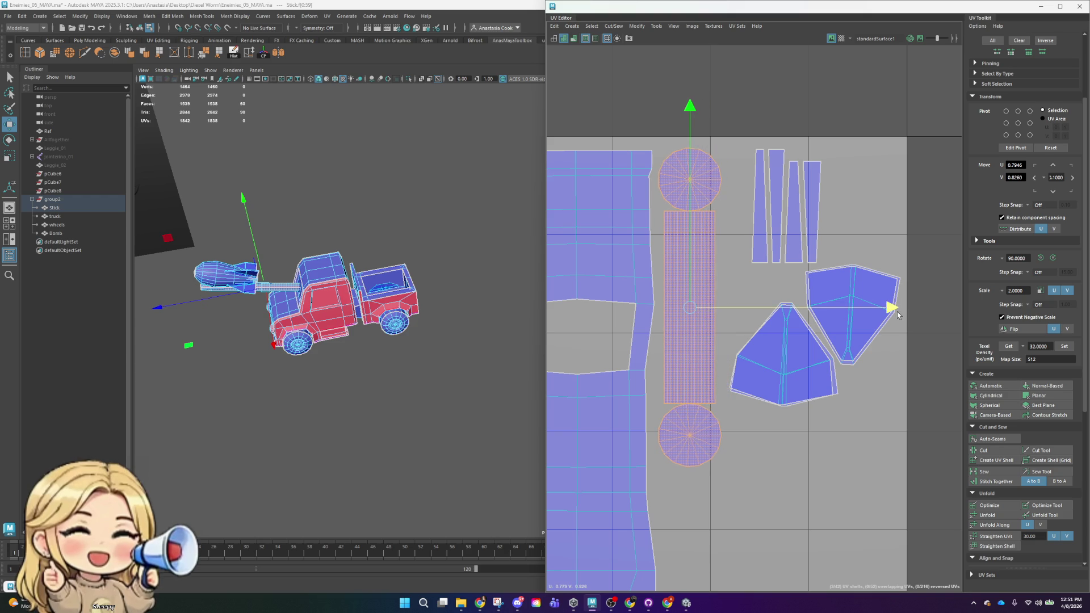
pyautogui.click(692, 178)
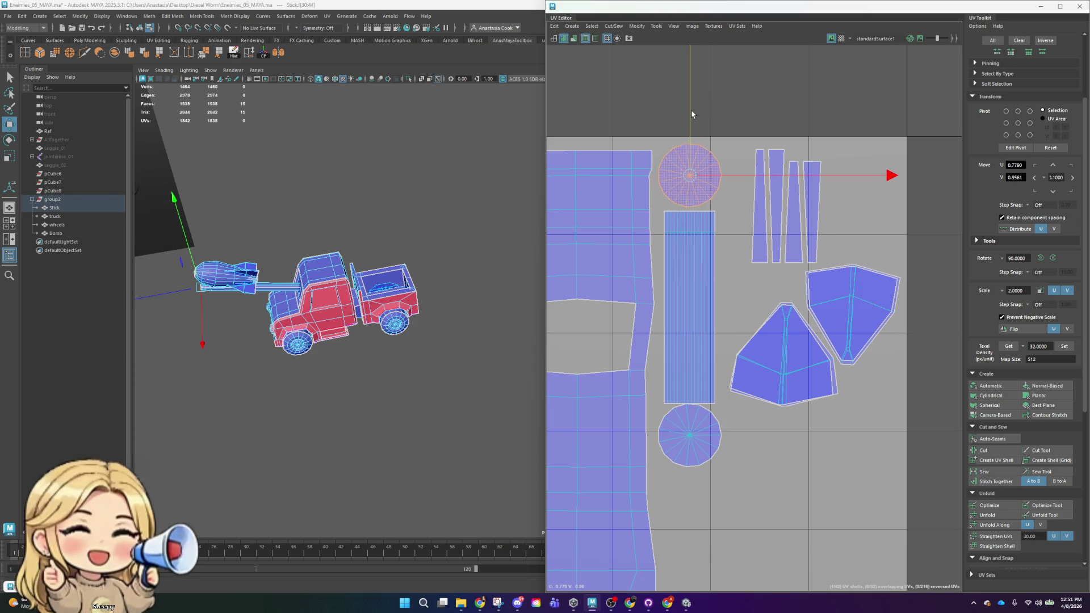
pyautogui.click(689, 436)
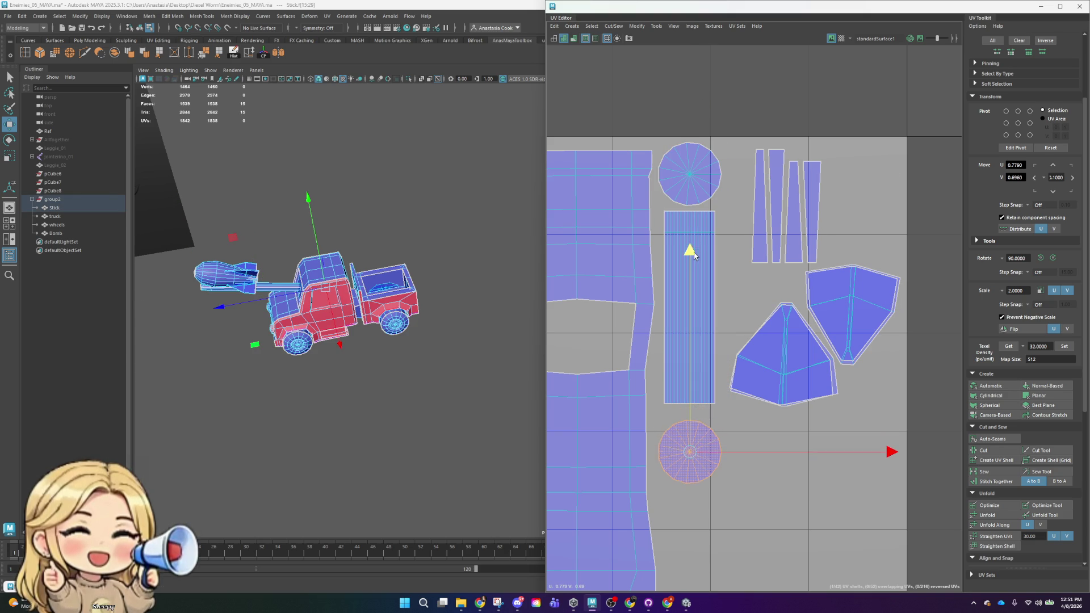
pyautogui.moveTo(746, 115)
pyautogui.mouseDown()
pyautogui.moveTo(811, 212)
pyautogui.moveTo(790, 213)
pyautogui.mouseUp()
# - Move the wedge shell up beside the strips and the pentagon shell up and right into open space
pyautogui.click(851, 313)
pyautogui.moveTo(851, 307); pyautogui.dragTo(856, 192)
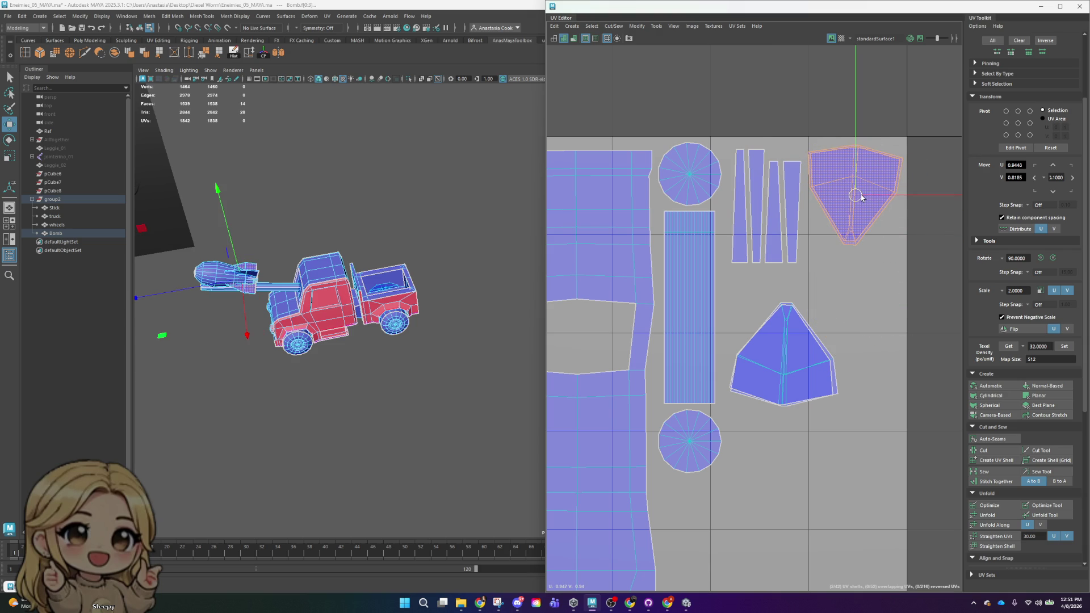
pyautogui.click(785, 367)
pyautogui.moveTo(785, 368)
pyautogui.mouseDown()
pyautogui.moveTo(832, 329)
pyautogui.moveTo(821, 327)
pyautogui.mouseUp()
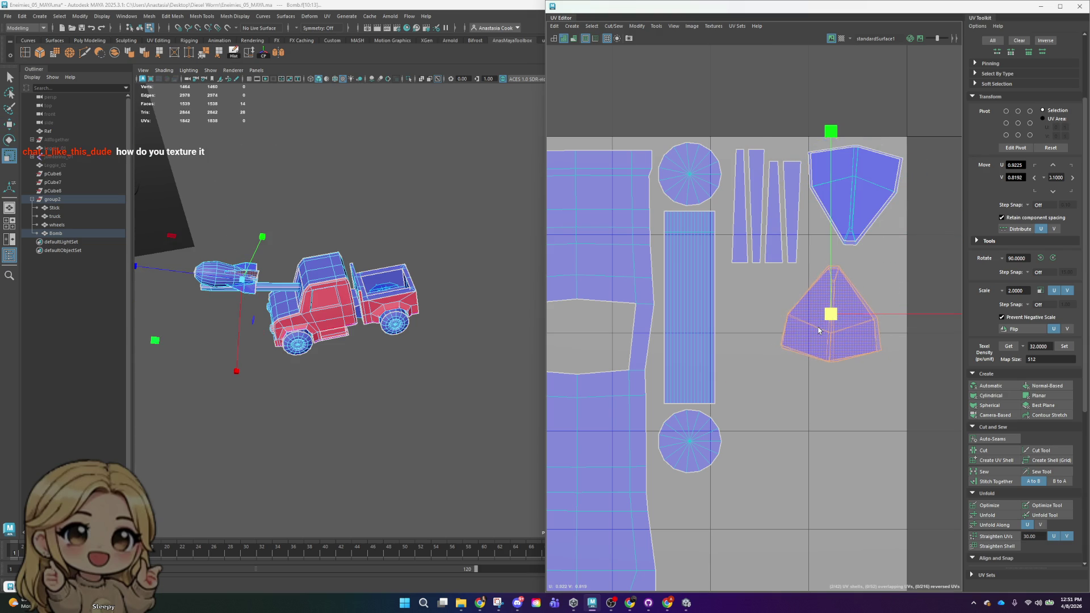
pyautogui.click(816, 424)
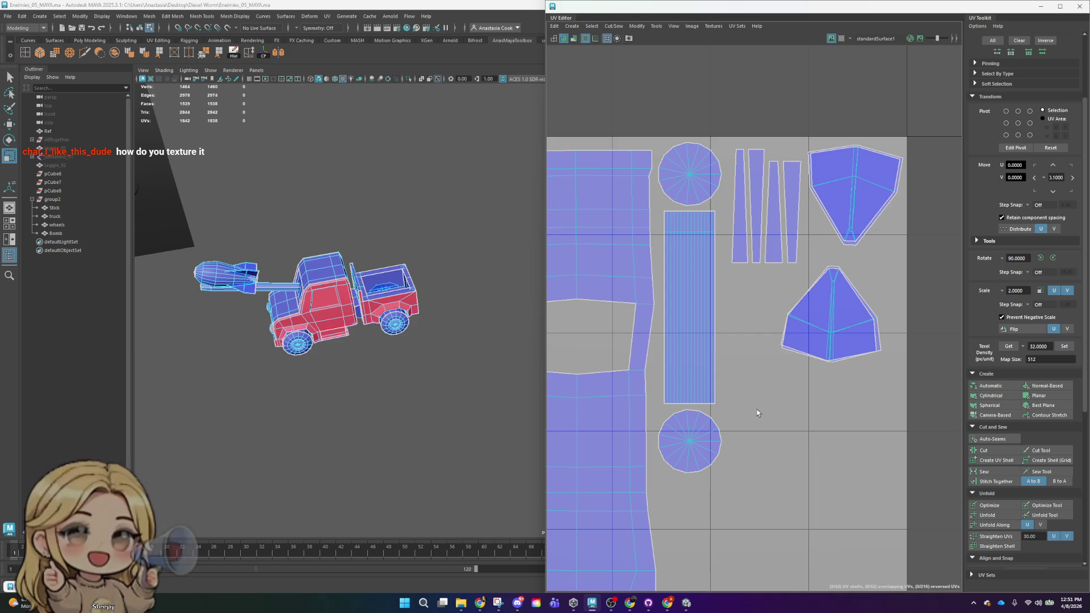
pyautogui.scroll(-2, 755, 409)
pyautogui.scroll(-2, 754, 409)
pyautogui.scroll(-2, 755, 409)
pyautogui.keyDown('alt'); pyautogui.moveTo(755, 409); pyautogui.dragTo(876, 393, button='middle'); pyautogui.keyUp('alt')
pyautogui.click(878, 396)
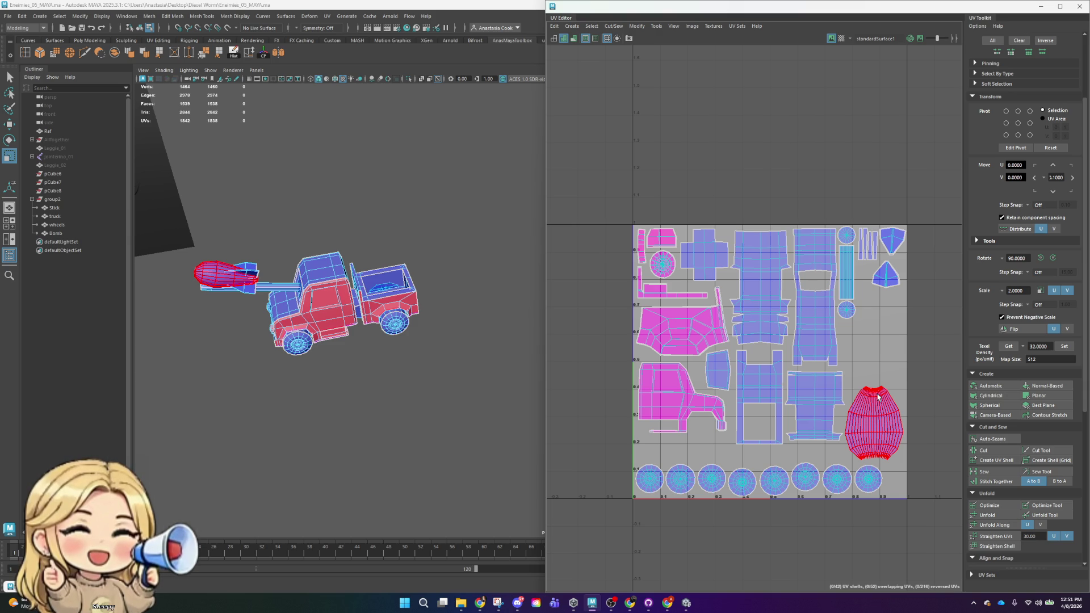
# - Raise the bomb body UV shell higher within the tile
pyautogui.click(893, 437)
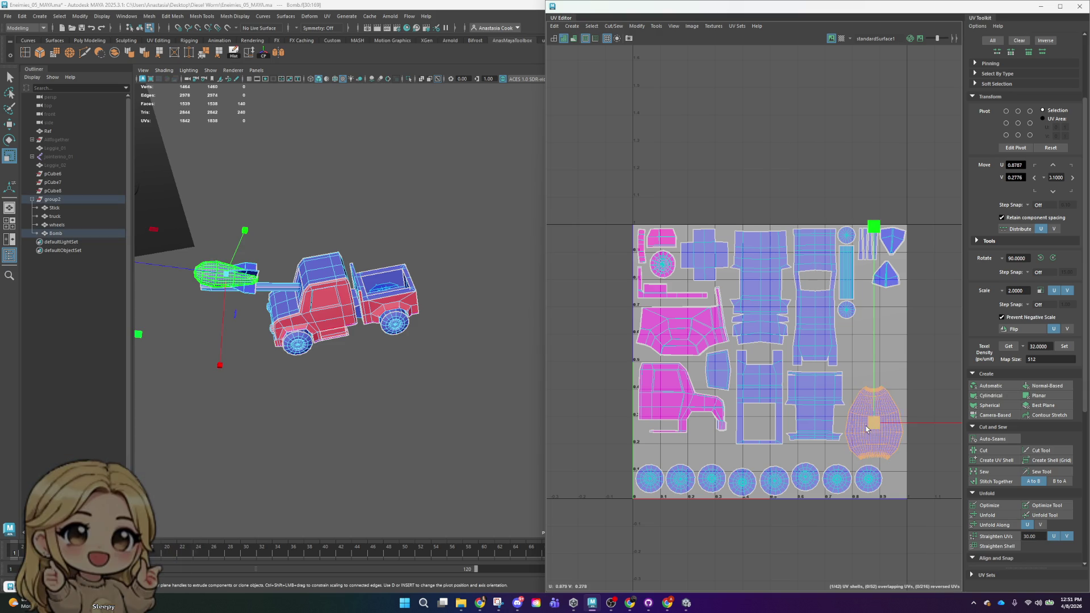
pyautogui.press('w')
pyautogui.moveTo(862, 433); pyautogui.dragTo(870, 364)
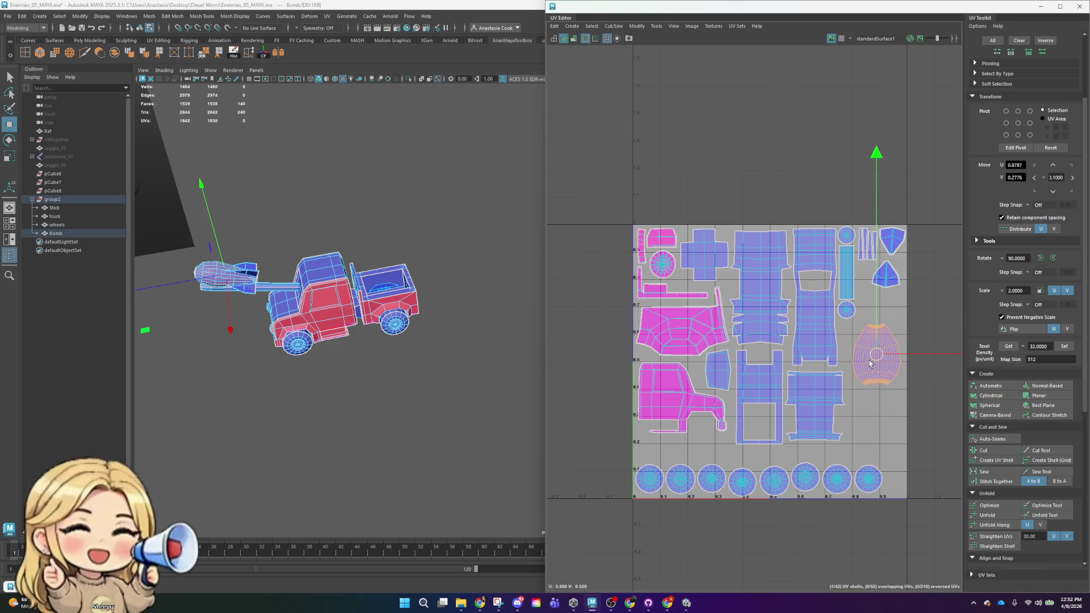
pyautogui.press('r')
pyautogui.press('w')
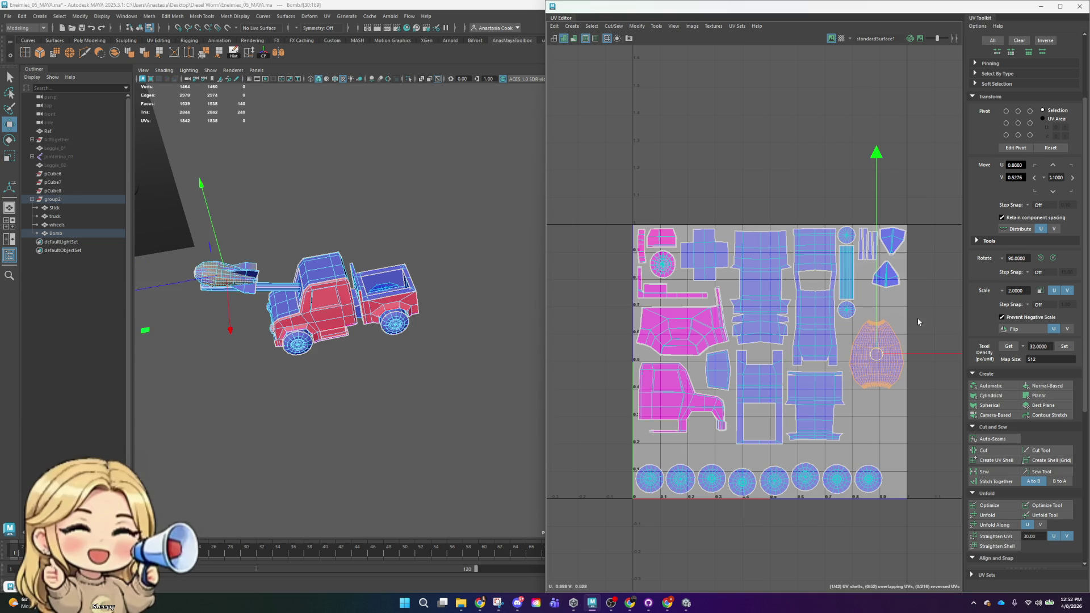
pyautogui.click(920, 268)
pyautogui.scroll(3, 849, 289)
pyautogui.scroll(2, 803, 283)
# - Move the pentagon fin shell down and left to sit just above the bomb body
pyautogui.click(803, 284)
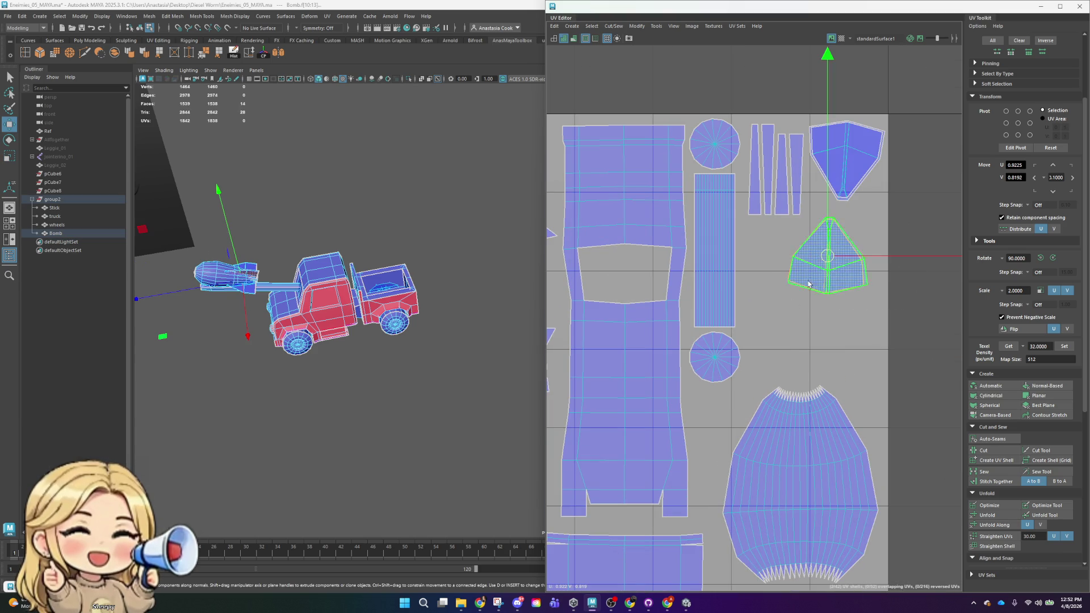
pyautogui.moveTo(830, 258); pyautogui.dragTo(801, 328)
pyautogui.press('r')
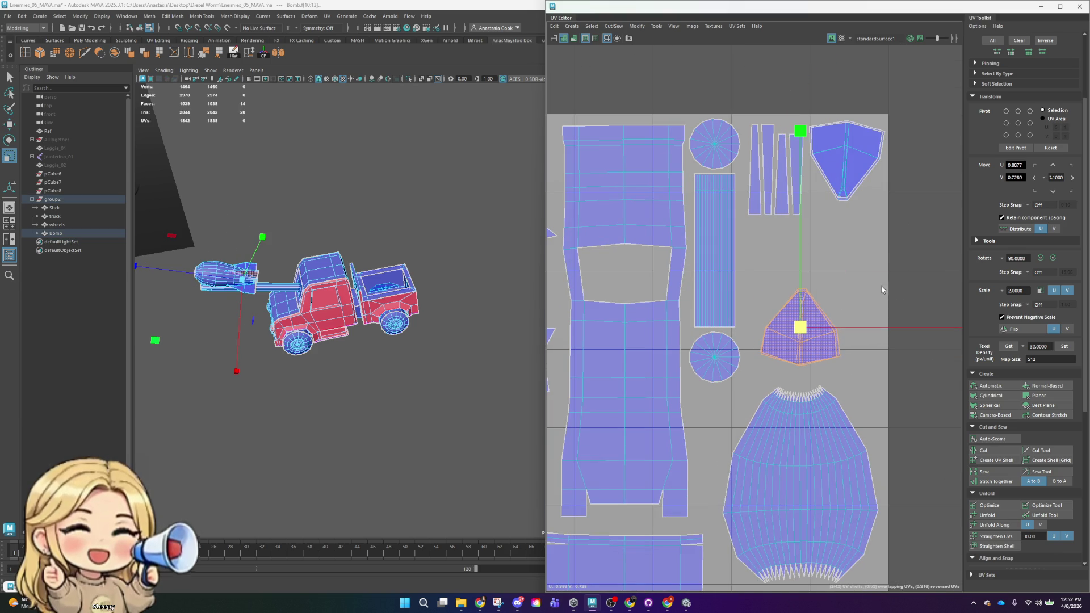
pyautogui.scroll(2, 832, 300)
pyautogui.scroll(-1, 835, 301)
pyautogui.scroll(-2, 842, 315)
pyautogui.scroll(-2, 852, 335)
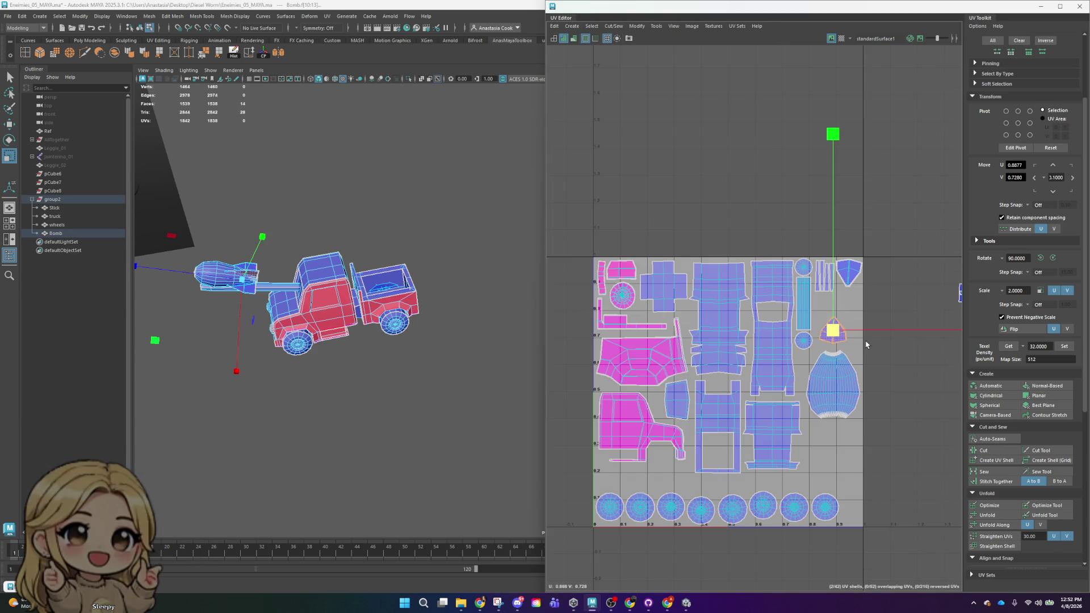
pyautogui.scroll(2, 866, 344)
pyautogui.scroll(2, 866, 344)
pyautogui.scroll(-1, 1004, 502)
pyautogui.scroll(-1, 1004, 503)
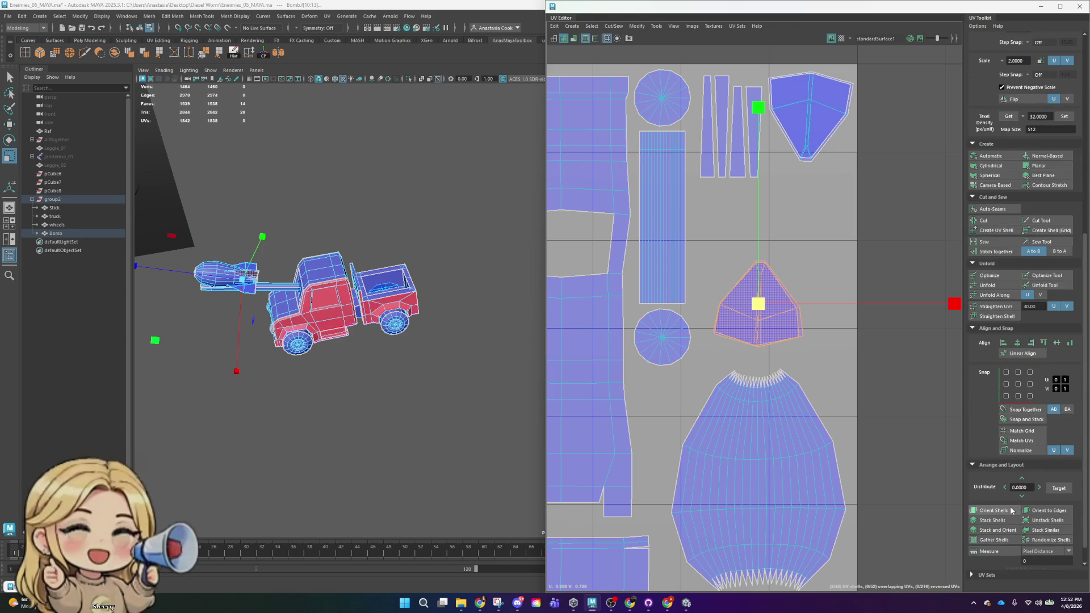
pyautogui.scroll(-1, 1003, 498)
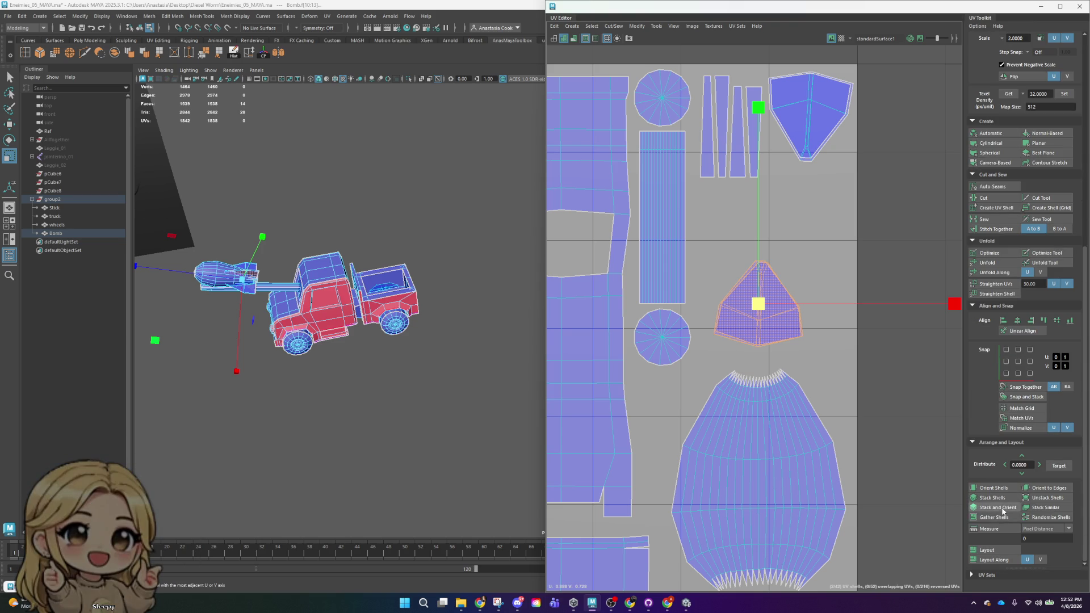
# - Stack and Orient the pentagon shell so it sits upright above the bomb body
pyautogui.click(1026, 510)
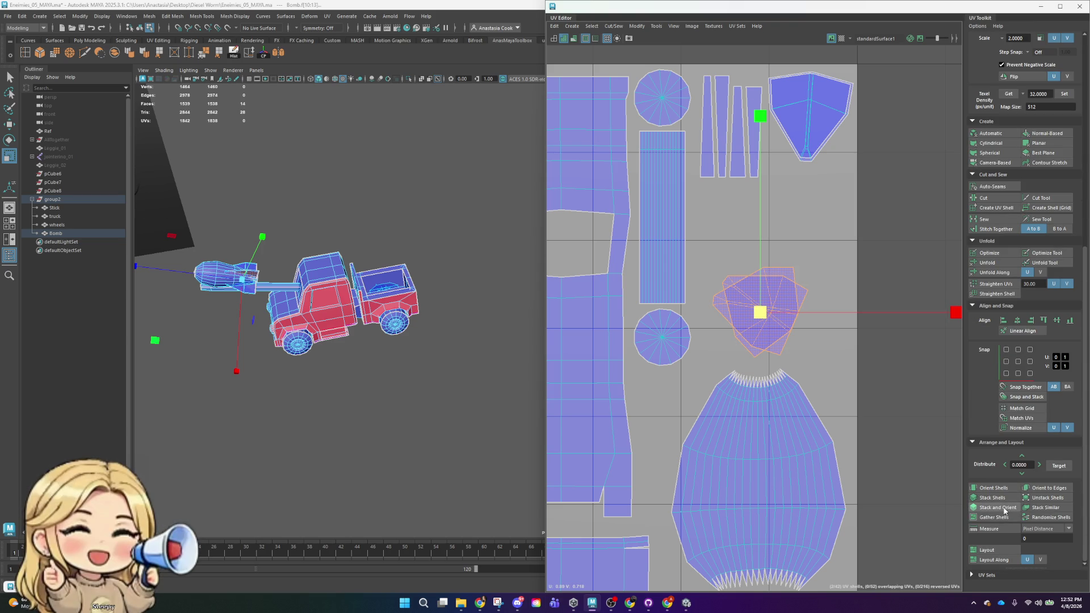
pyautogui.click(1007, 506)
pyautogui.click(860, 199)
pyautogui.scroll(-2, 834, 309)
# - Orbit around the truck and marquee the small stray shell outside the tile
pyautogui.moveTo(340, 282)
pyautogui.keyDown('alt'); pyautogui.mouseDown()
pyautogui.moveTo(391, 279)
pyautogui.moveTo(358, 253)
pyautogui.moveTo(446, 367)
pyautogui.mouseUp(); pyautogui.keyUp('alt')
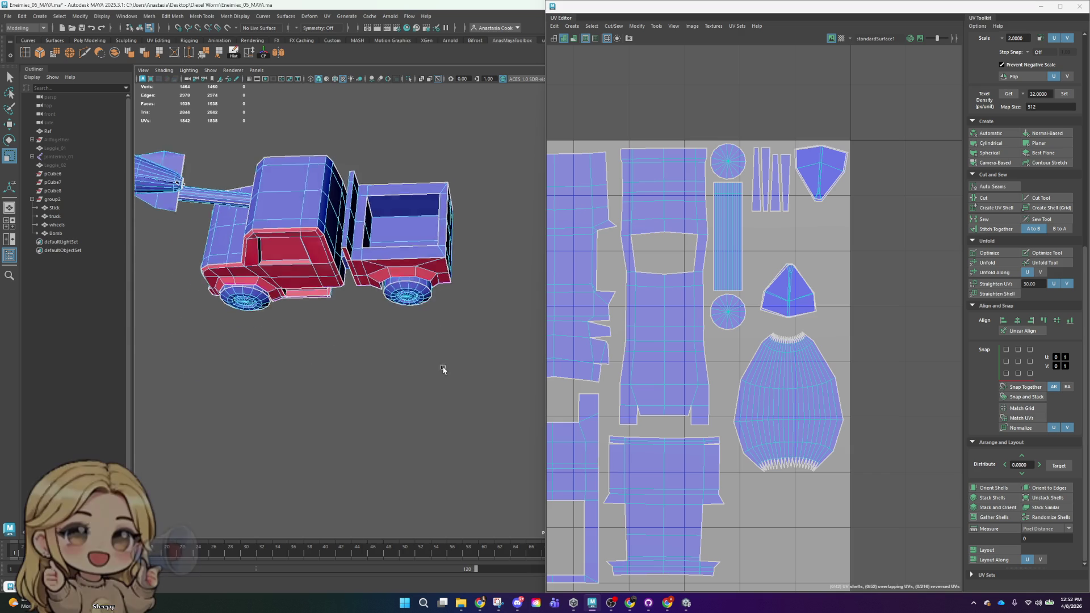
pyautogui.click(405, 217)
pyautogui.keyDown('alt'); pyautogui.moveTo(405, 218); pyautogui.dragTo(443, 214); pyautogui.keyUp('alt')
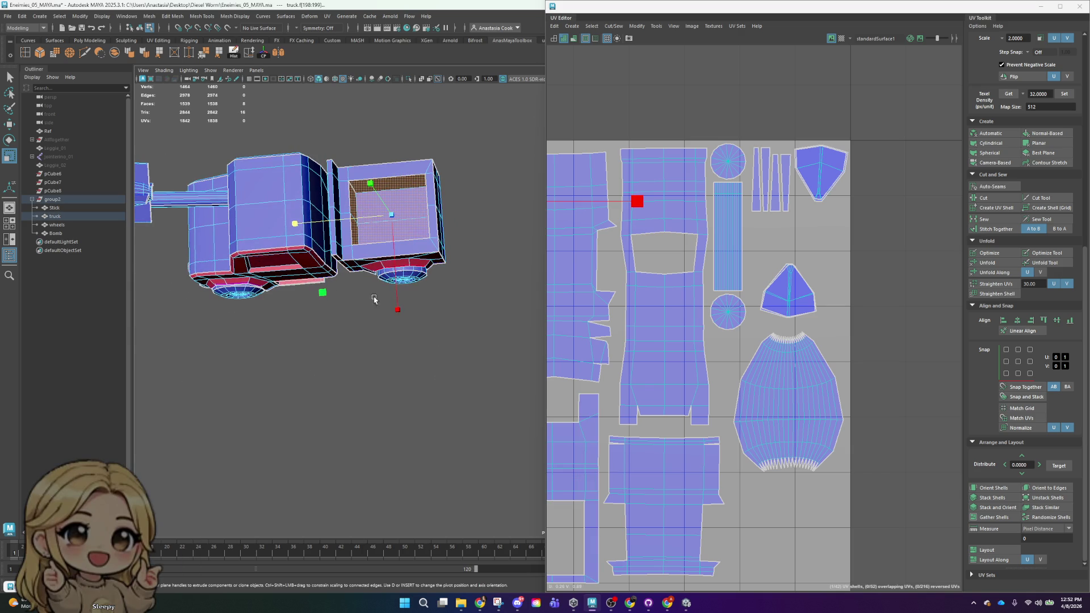
pyautogui.scroll(-3, 876, 330)
pyautogui.scroll(-2, 877, 330)
pyautogui.moveTo(886, 300); pyautogui.dragTo(815, 388)
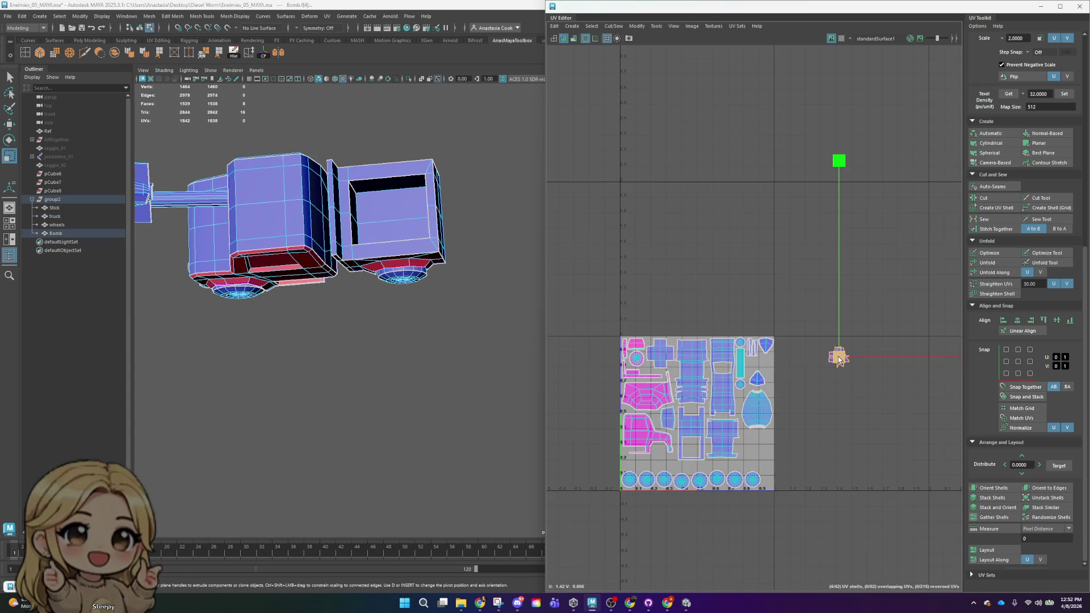
# - Move the stray shell to the tile's right edge and rotate the horizontal fin shell 90° upright
pyautogui.click(839, 358)
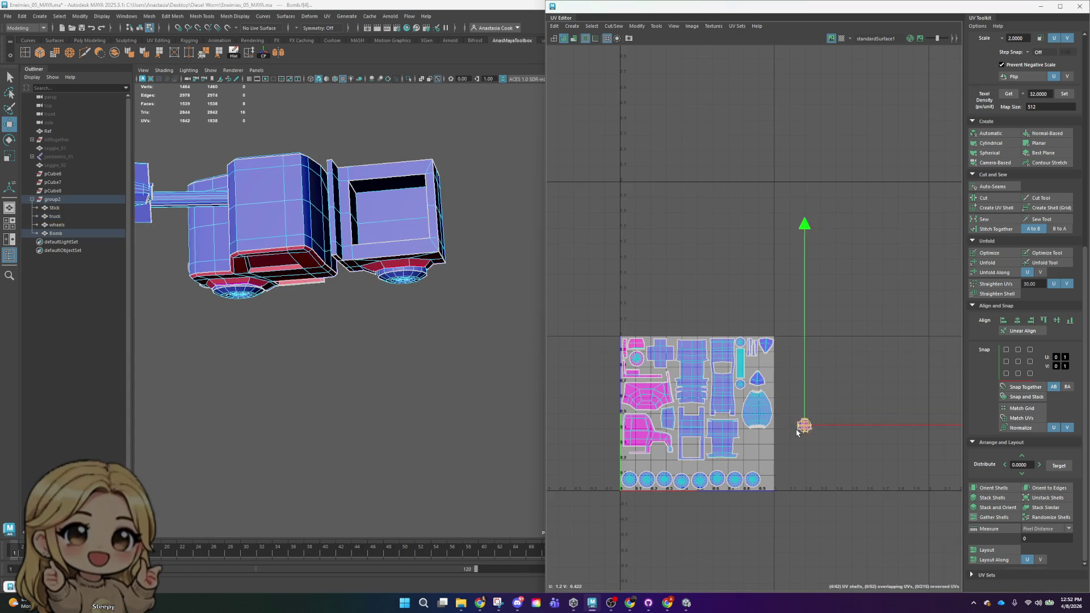
pyautogui.moveTo(850, 371); pyautogui.dragTo(776, 375)
pyautogui.scroll(2, 776, 375)
pyautogui.scroll(2, 776, 374)
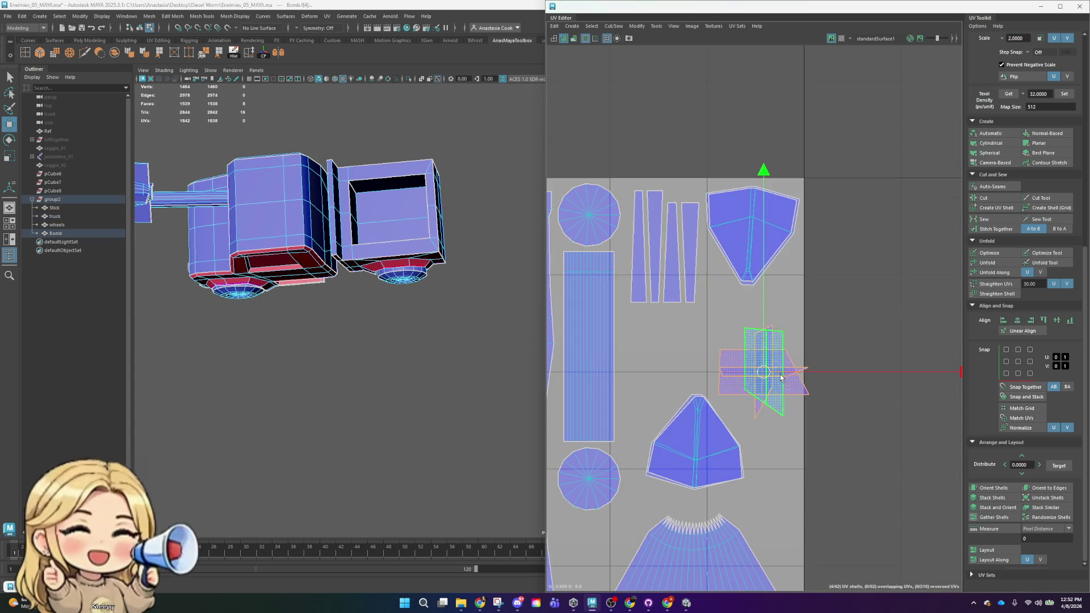
pyautogui.click(797, 370)
pyautogui.scroll(2, 798, 371)
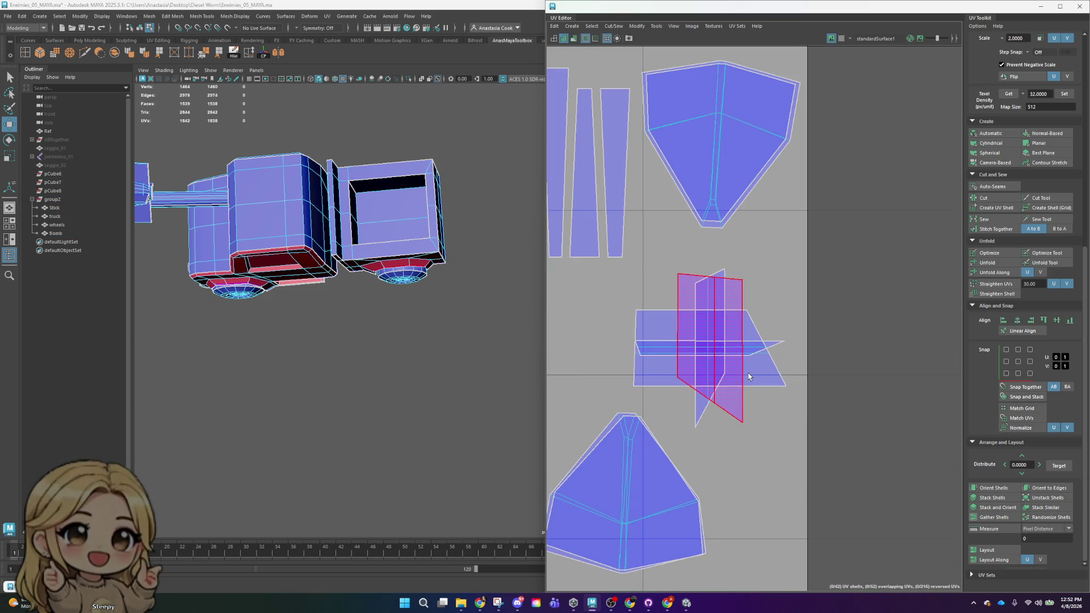
pyautogui.click(766, 370)
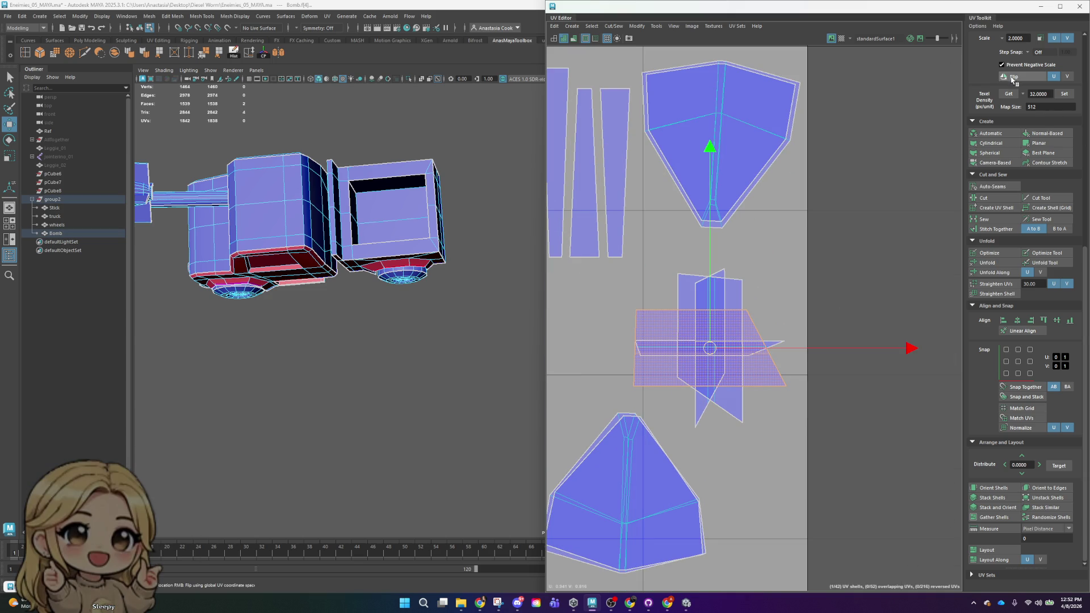
pyautogui.scroll(3, 1068, 56)
pyautogui.scroll(2, 1070, 167)
pyautogui.click(1052, 133)
# - Drag the overlapping fin shells apart so they sit side by side
pyautogui.moveTo(903, 339); pyautogui.dragTo(770, 348)
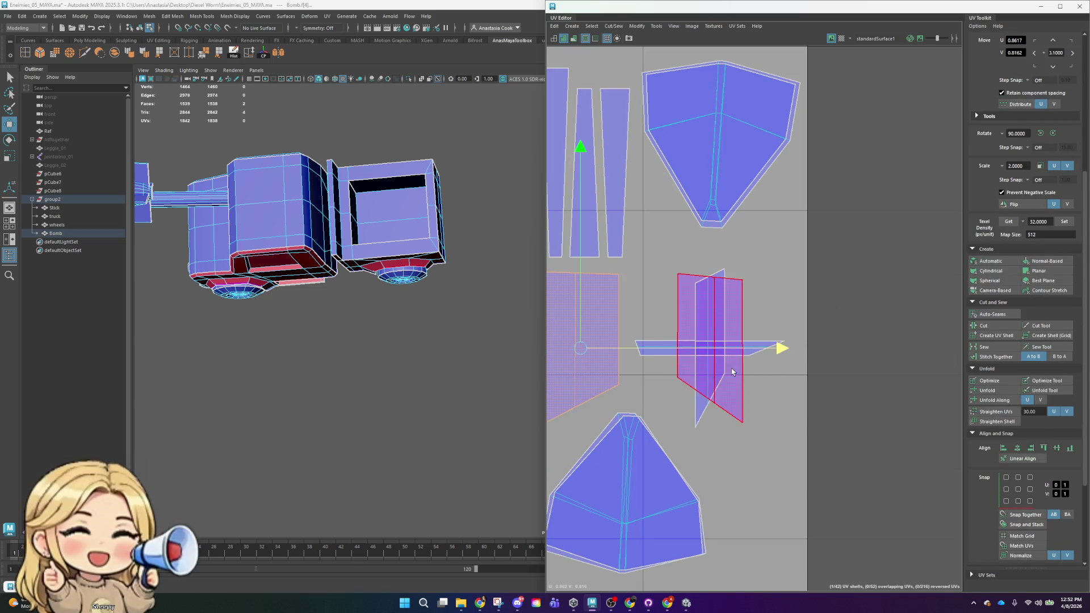
pyautogui.keyDown('alt'); pyautogui.moveTo(778, 347); pyautogui.dragTo(890, 347, button='middle'); pyautogui.keyUp('alt')
pyautogui.moveTo(890, 353)
pyautogui.mouseDown()
pyautogui.moveTo(857, 349)
pyautogui.moveTo(928, 332)
pyautogui.mouseUp()
pyautogui.click(854, 371)
pyautogui.moveTo(842, 341); pyautogui.dragTo(739, 342)
pyautogui.click(811, 362)
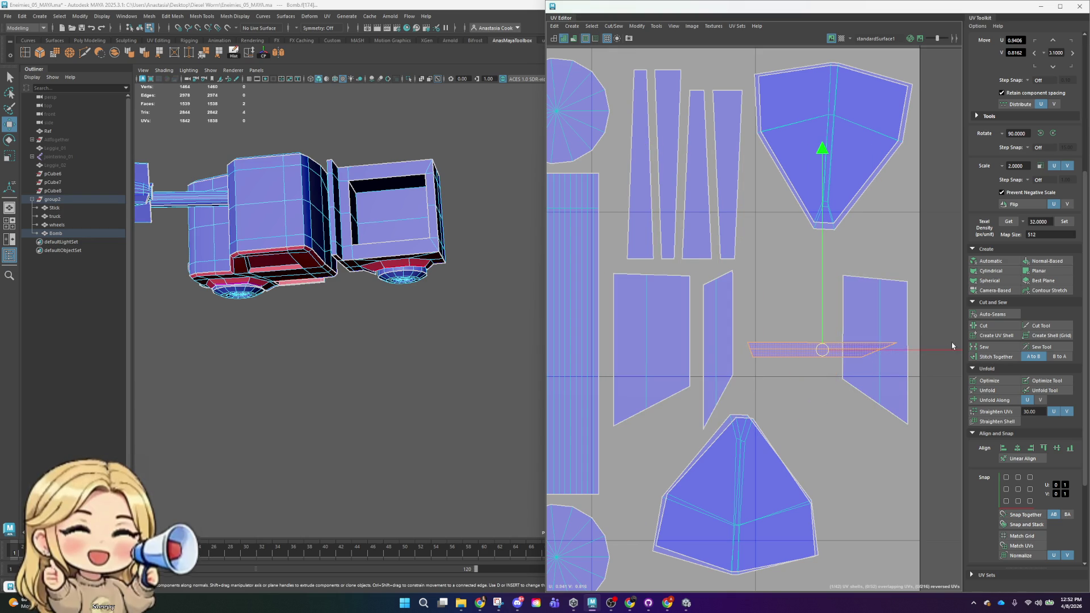
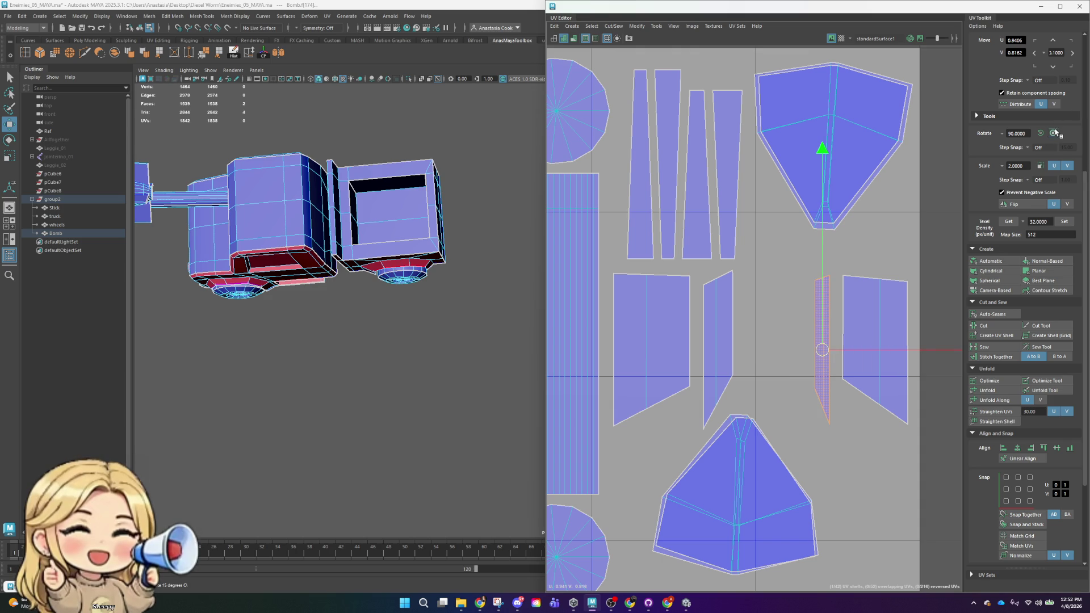
# - Unfold the selected thin stick shell repeatedly until it lies out as a strip
pyautogui.click(1000, 391)
pyautogui.click(1000, 391)
pyautogui.click(993, 391)
# - Unfold the next thin vertical shell into a strip, then clear the shell selection
pyautogui.click(734, 365)
pyautogui.click(986, 391)
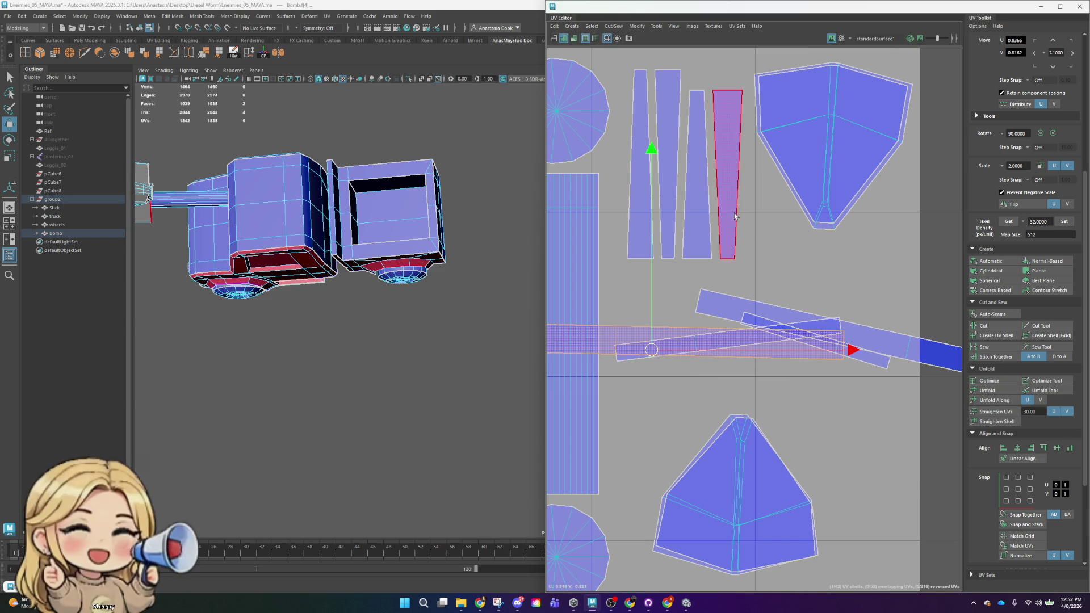
pyautogui.click(767, 366)
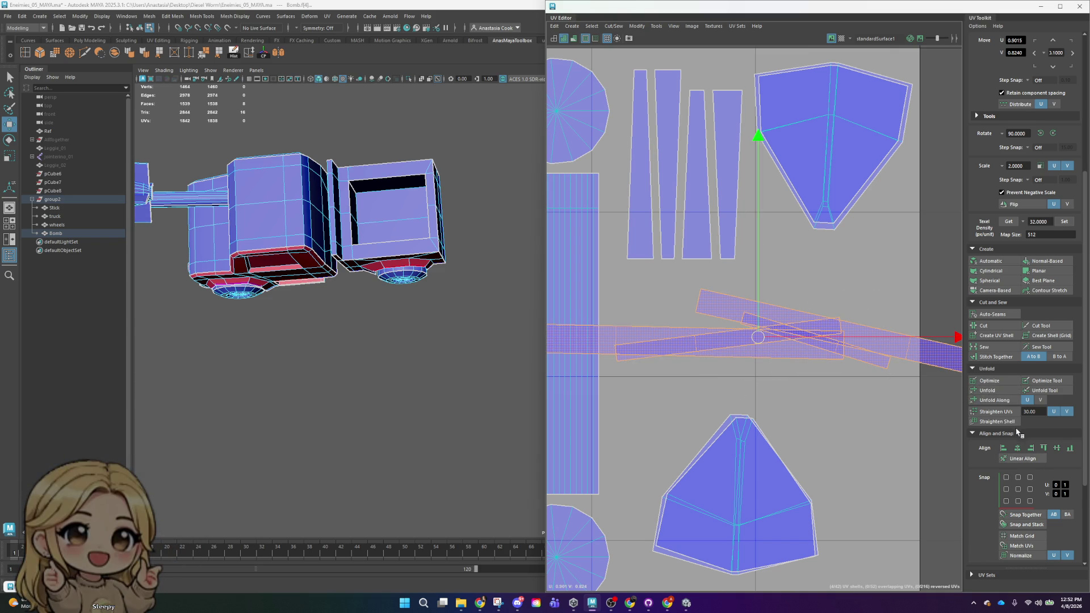
pyautogui.scroll(1, 1002, 430)
pyautogui.scroll(1, 1006, 411)
pyautogui.scroll(1, 1022, 324)
pyautogui.scroll(2, 1028, 247)
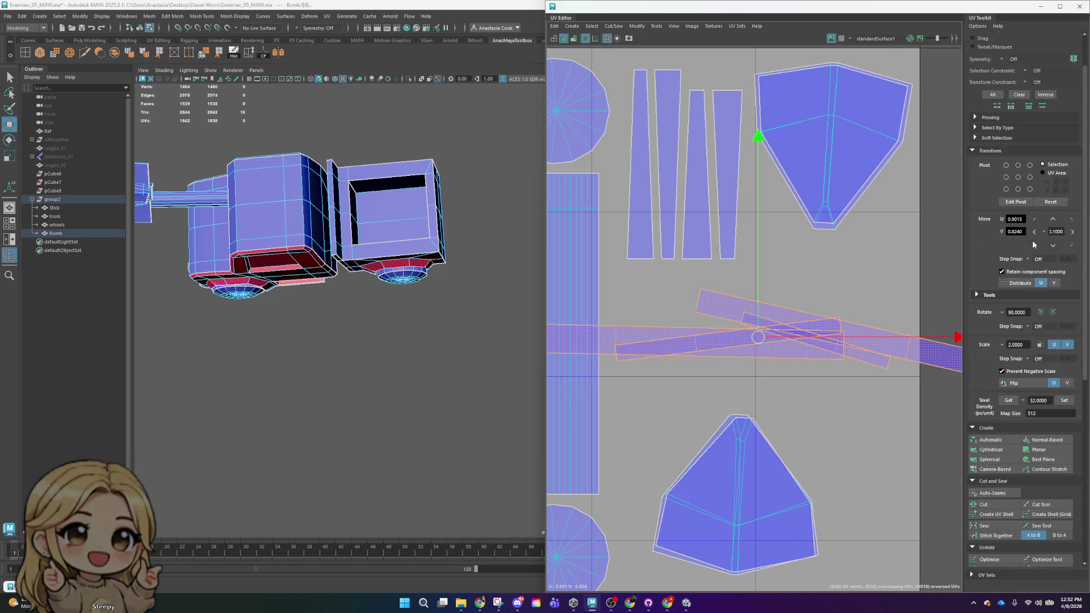
pyautogui.scroll(1, 1031, 248)
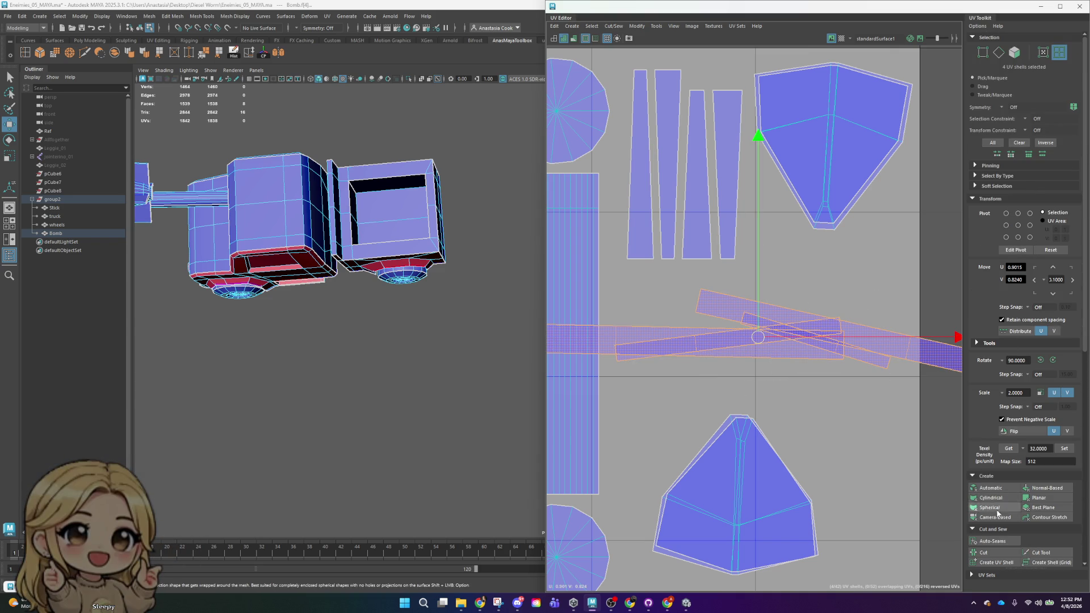
pyautogui.click(886, 361)
pyautogui.scroll(-3, 886, 362)
pyautogui.scroll(-2, 886, 362)
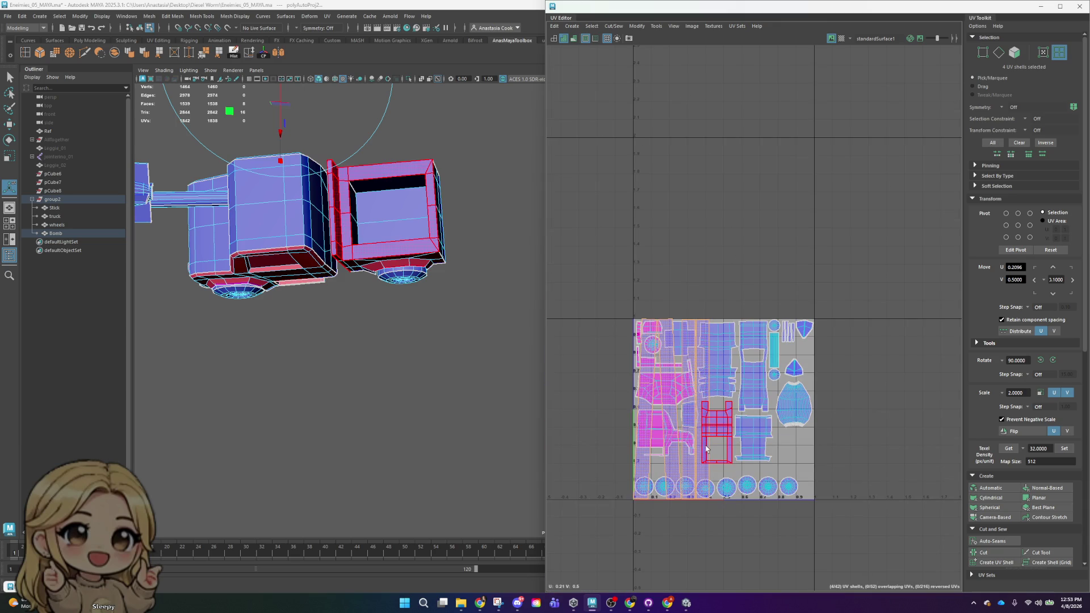
# - Move the overlapping pink stick shells up and right into free space off the blue shell
pyautogui.click(670, 412)
pyautogui.moveTo(670, 411); pyautogui.dragTo(671, 387)
pyautogui.click(664, 429)
pyautogui.click(701, 397)
pyautogui.click(796, 368)
pyautogui.scroll(3, 800, 368)
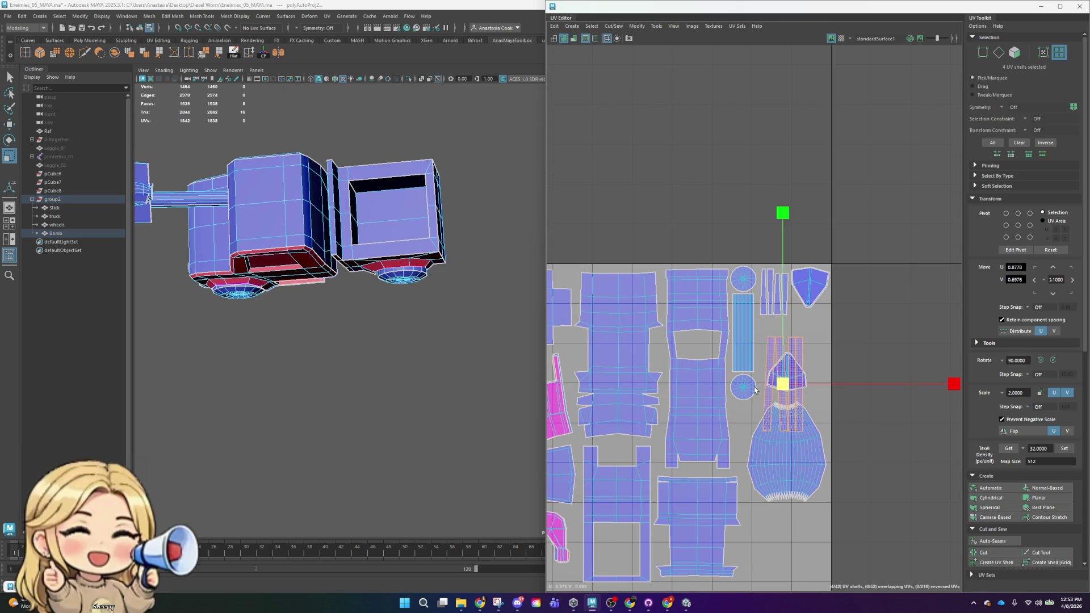
pyautogui.moveTo(787, 399); pyautogui.dragTo(778, 358)
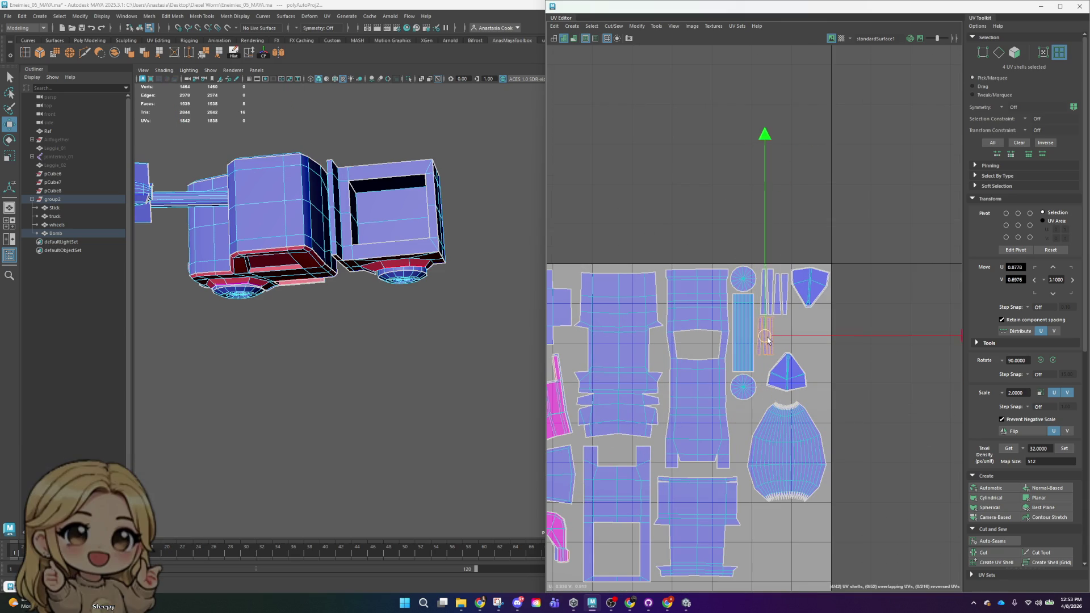
pyautogui.scroll(3, 805, 295)
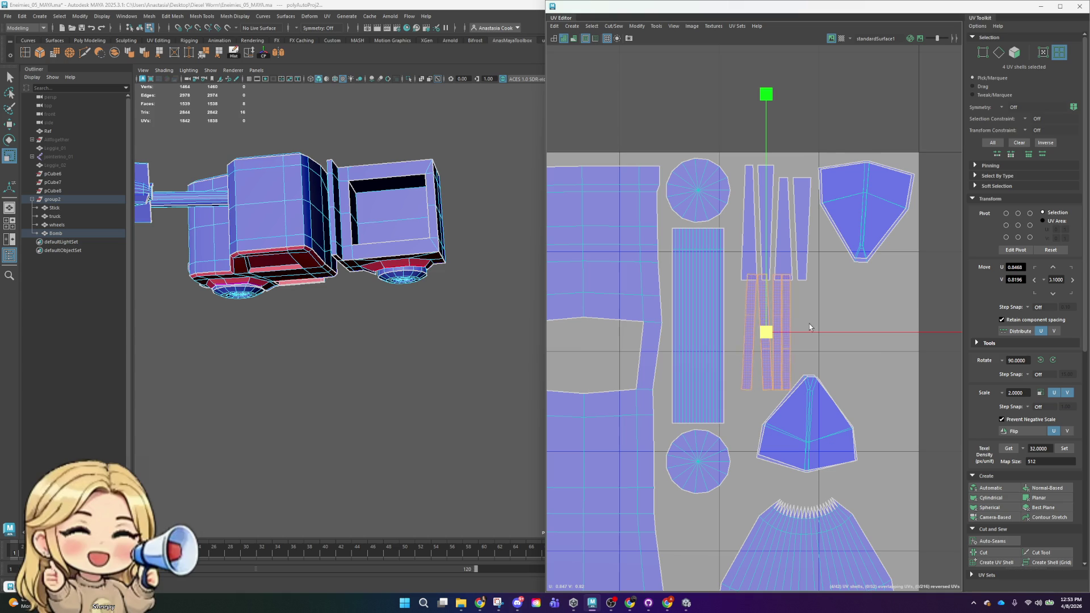
pyautogui.moveTo(766, 332); pyautogui.dragTo(880, 332)
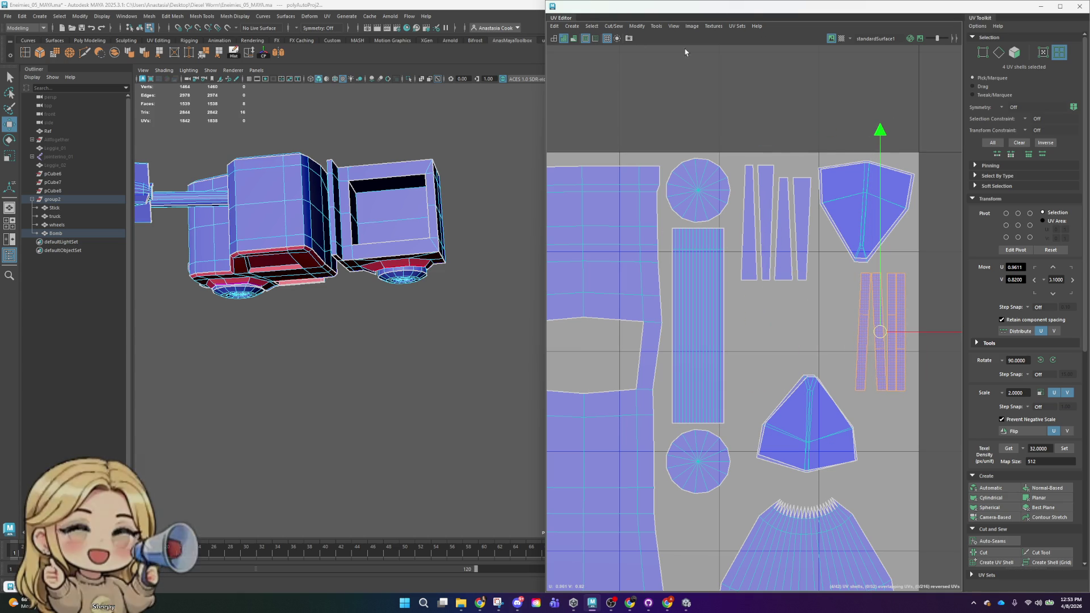
# - Check the checker pattern on the model in the 3D view, then hide it again
pyautogui.click(842, 39)
pyautogui.scroll(-3, 341, 281)
pyautogui.moveTo(341, 281)
pyautogui.keyDown('alt'); pyautogui.mouseDown()
pyautogui.moveTo(439, 283)
pyautogui.moveTo(514, 413)
pyautogui.moveTo(463, 483)
pyautogui.moveTo(528, 357)
pyautogui.moveTo(368, 375)
pyautogui.mouseUp(); pyautogui.keyUp('alt')
pyautogui.scroll(5, 439, 283)
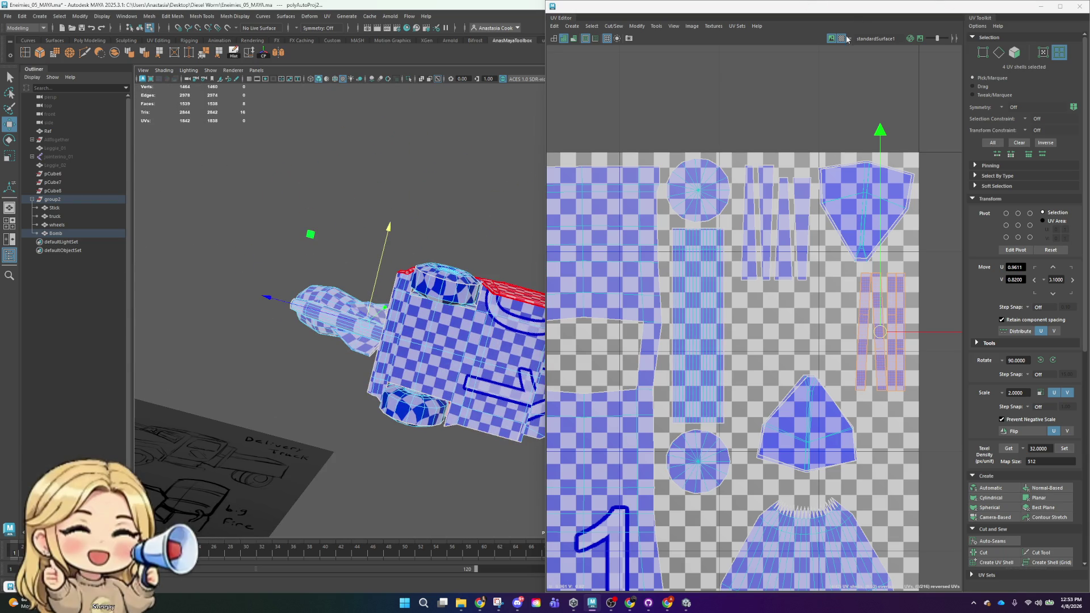
pyautogui.click(841, 38)
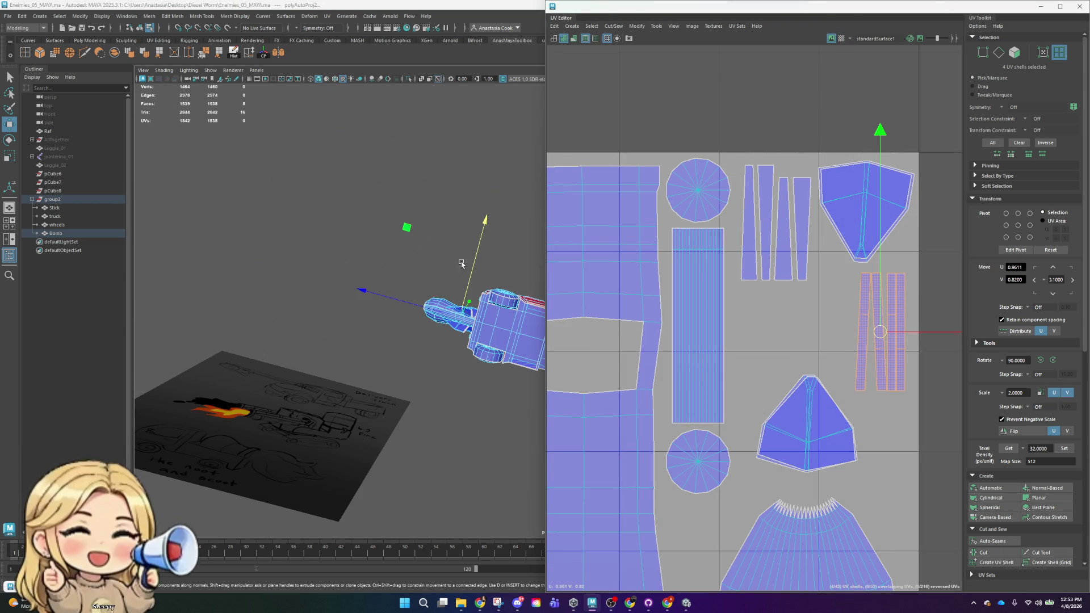
pyautogui.keyDown('alt'); pyautogui.moveTo(390, 347); pyautogui.dragTo(289, 209, button='middle'); pyautogui.keyUp('alt')
pyautogui.keyDown('alt'); pyautogui.moveTo(290, 209); pyautogui.dragTo(377, 212); pyautogui.keyUp('alt')
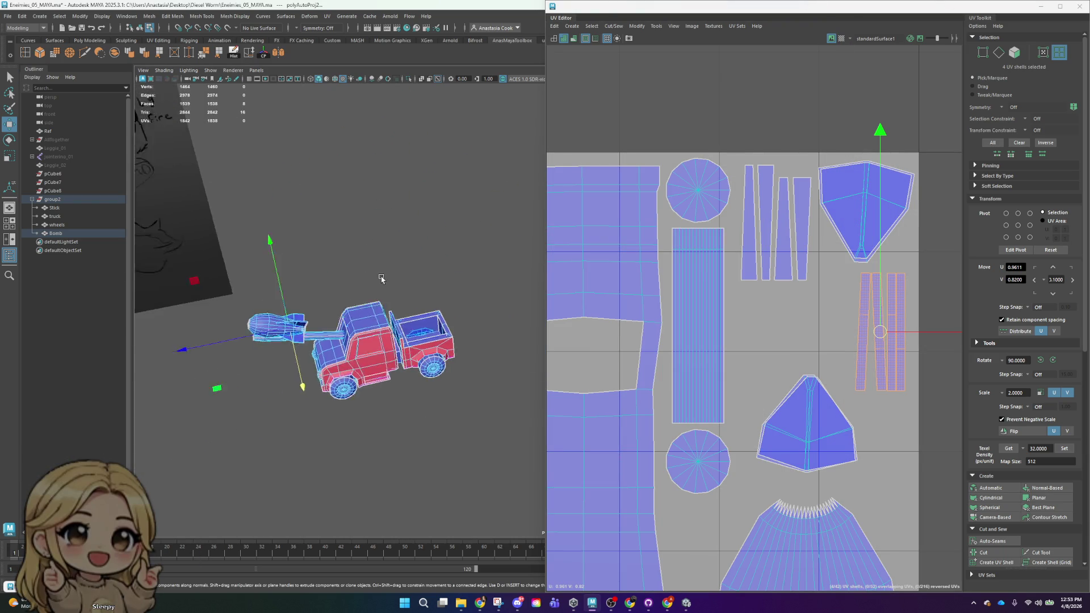
pyautogui.scroll(-2, 792, 350)
pyautogui.scroll(-1, 789, 364)
pyautogui.scroll(-2, 789, 363)
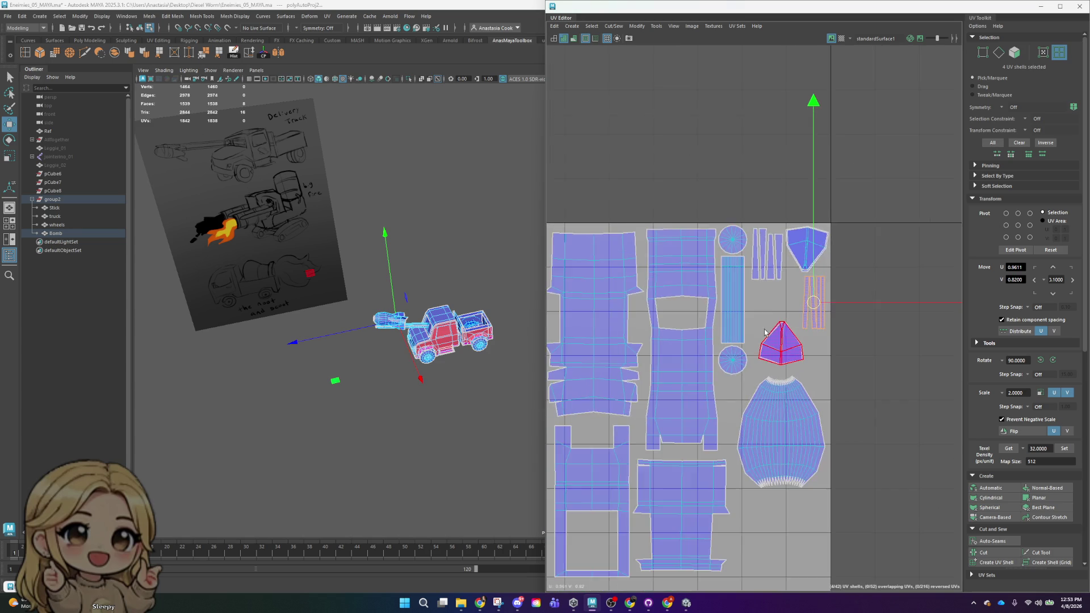
pyautogui.scroll(-1, 779, 389)
pyautogui.scroll(-2, 779, 390)
pyautogui.scroll(-1, 851, 366)
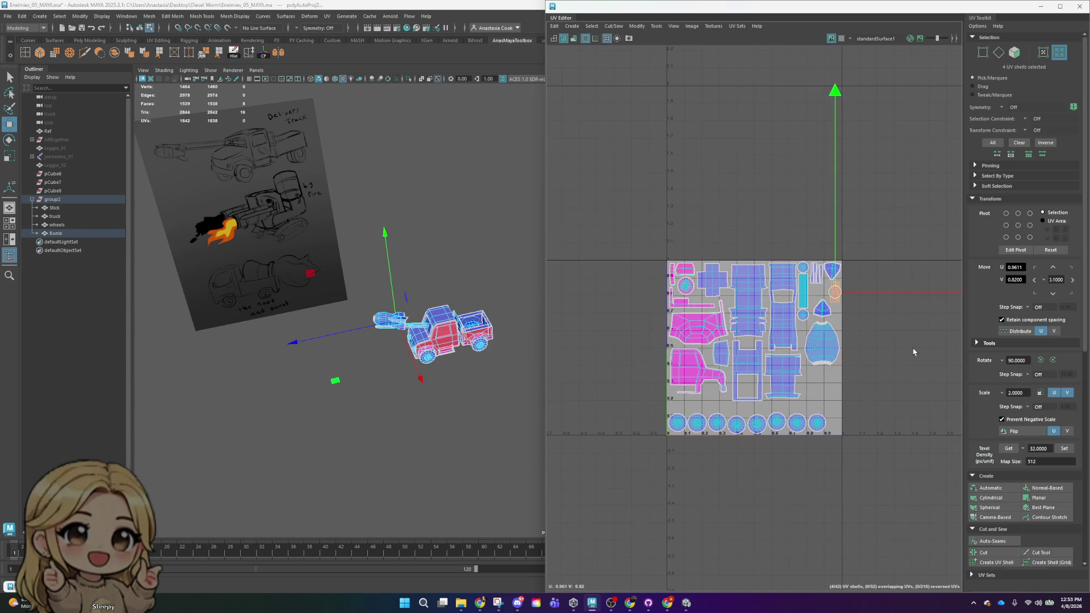
pyautogui.scroll(2, 843, 341)
pyautogui.scroll(4, 801, 289)
# - Switch to UV component mode and select a row of UVs across the egg shell
pyautogui.moveTo(688, 351)
pyautogui.mouseDown(button='right')
pyautogui.moveTo(734, 336)
pyautogui.moveTo(724, 350)
pyautogui.mouseUp(button='right')
pyautogui.moveTo(591, 344); pyautogui.dragTo(891, 418)
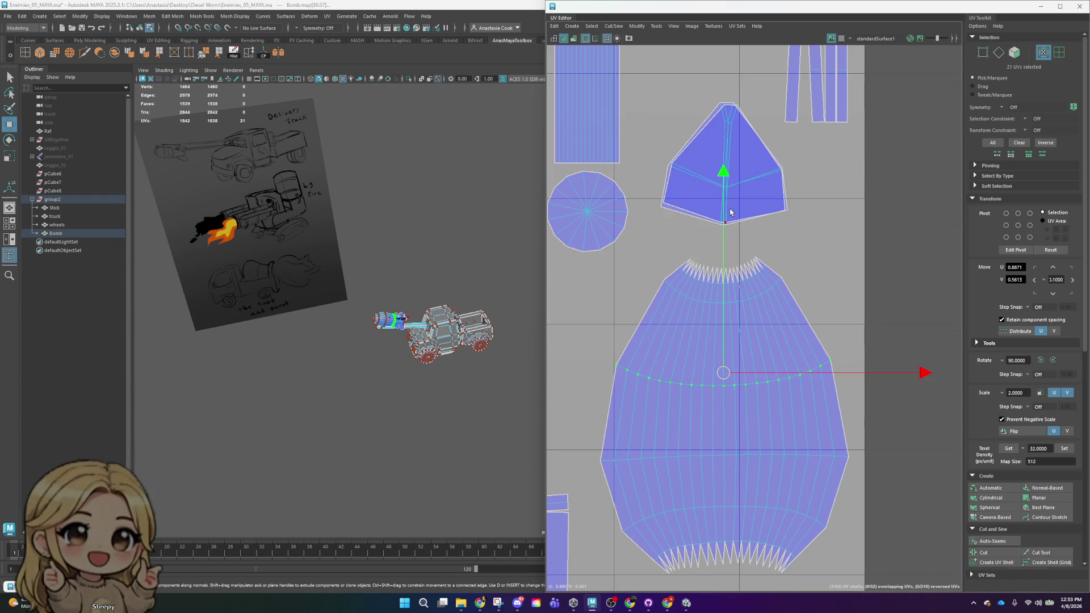
# - Lower the selected UV row, then select the whole curved arc of UVs at the shell's top
pyautogui.moveTo(723, 372); pyautogui.dragTo(725, 458)
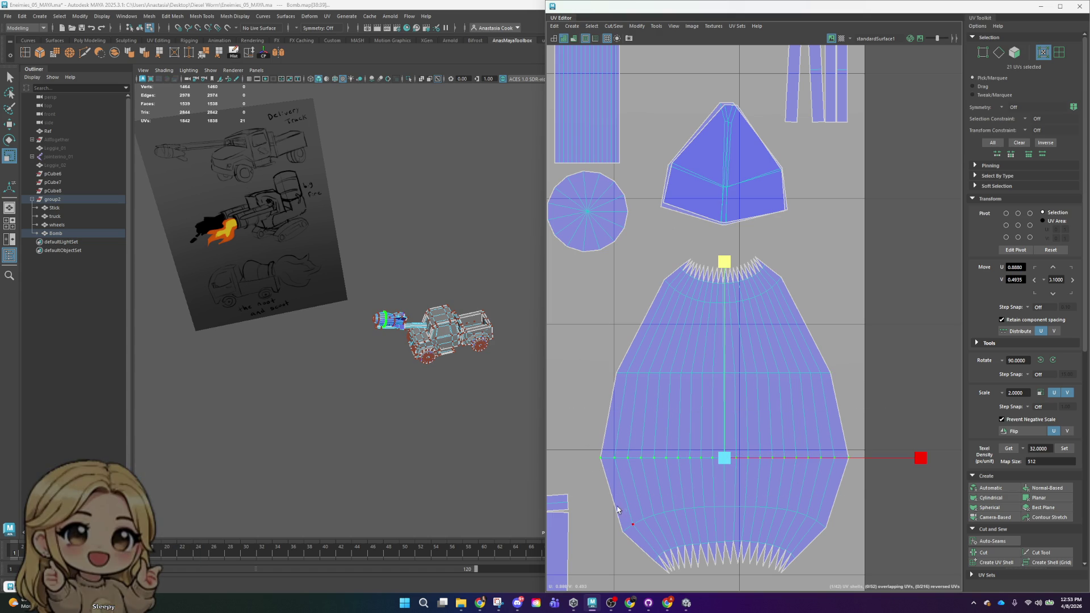
pyautogui.click(623, 530)
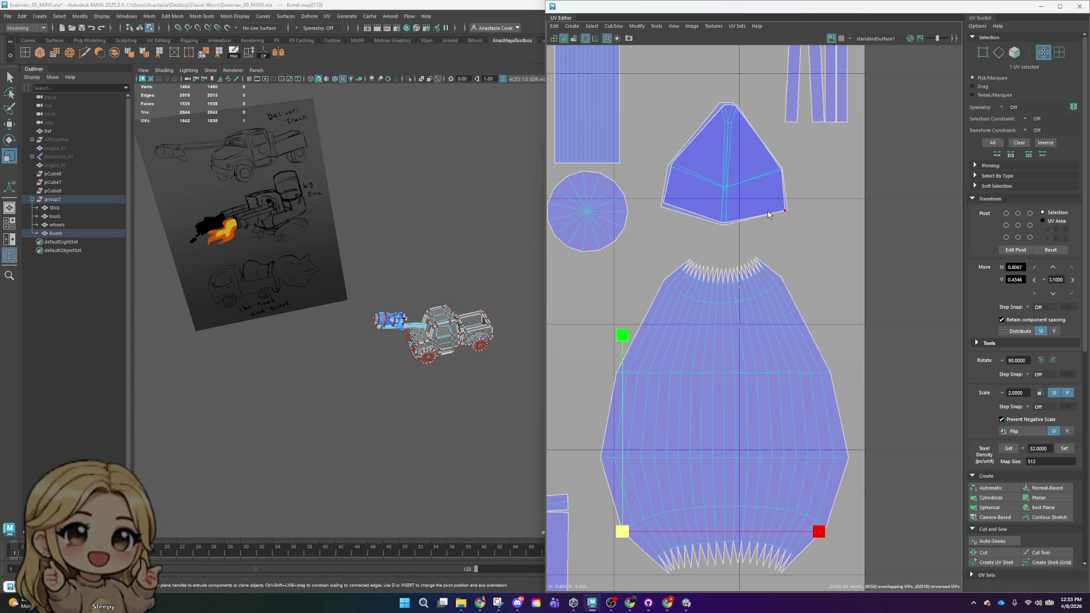
pyautogui.click(669, 284)
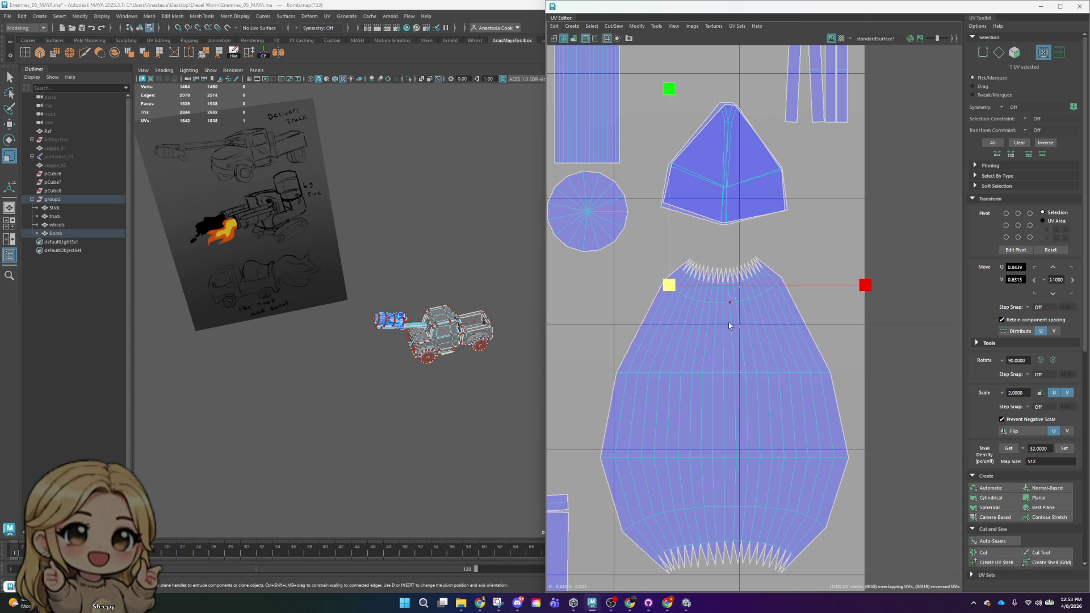
pyautogui.doubleClick(687, 291)
pyautogui.scroll(-5, 1075, 516)
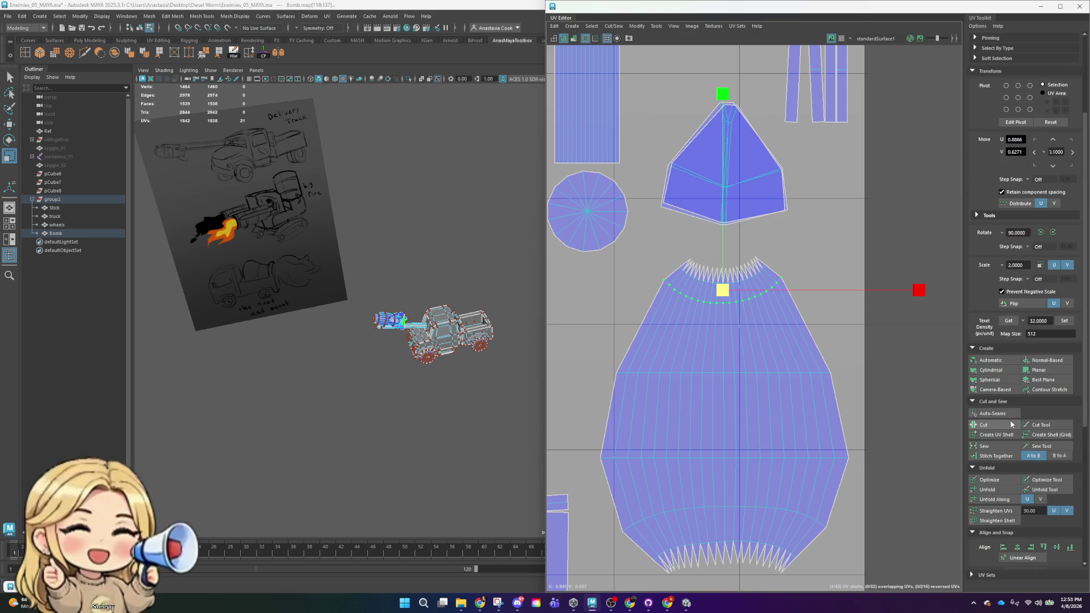
pyautogui.scroll(1, 1022, 426)
pyautogui.scroll(2, 1043, 375)
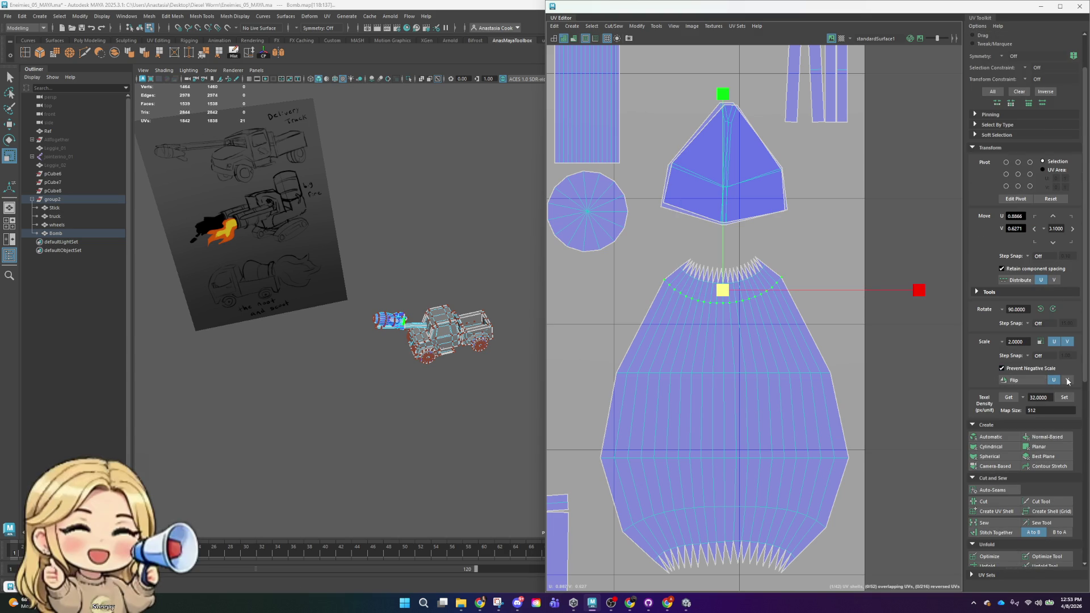
pyautogui.scroll(-2, 1052, 400)
pyautogui.scroll(-2, 1061, 426)
pyautogui.scroll(-3, 1071, 452)
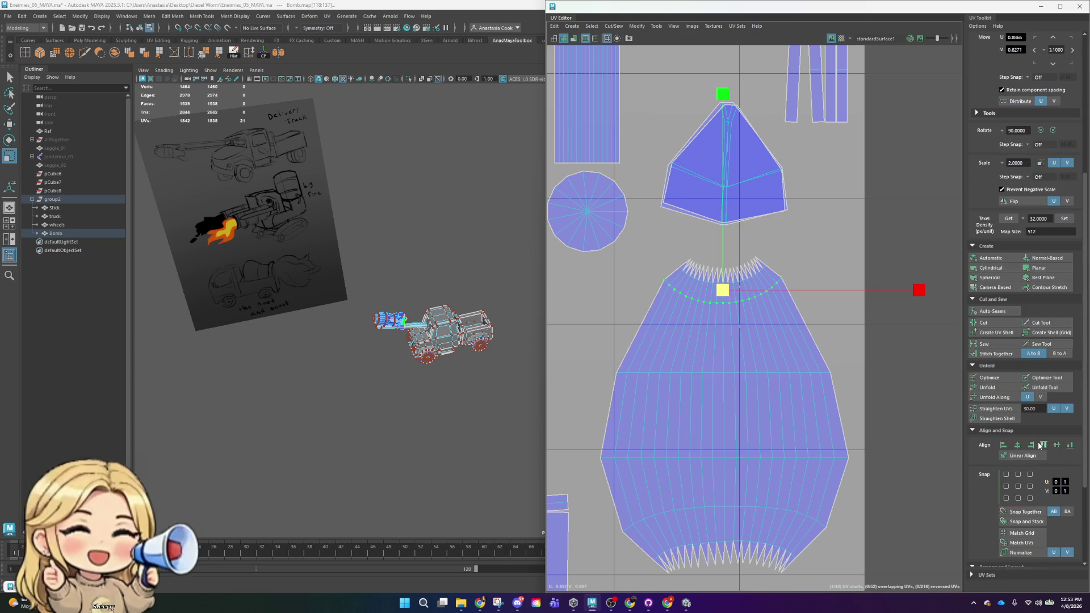
# - Linear-align the arc into a straight row, lower it slightly and stretch it wider
pyautogui.click(1043, 445)
pyautogui.scroll(-1, 1042, 445)
pyautogui.scroll(-2, 1048, 469)
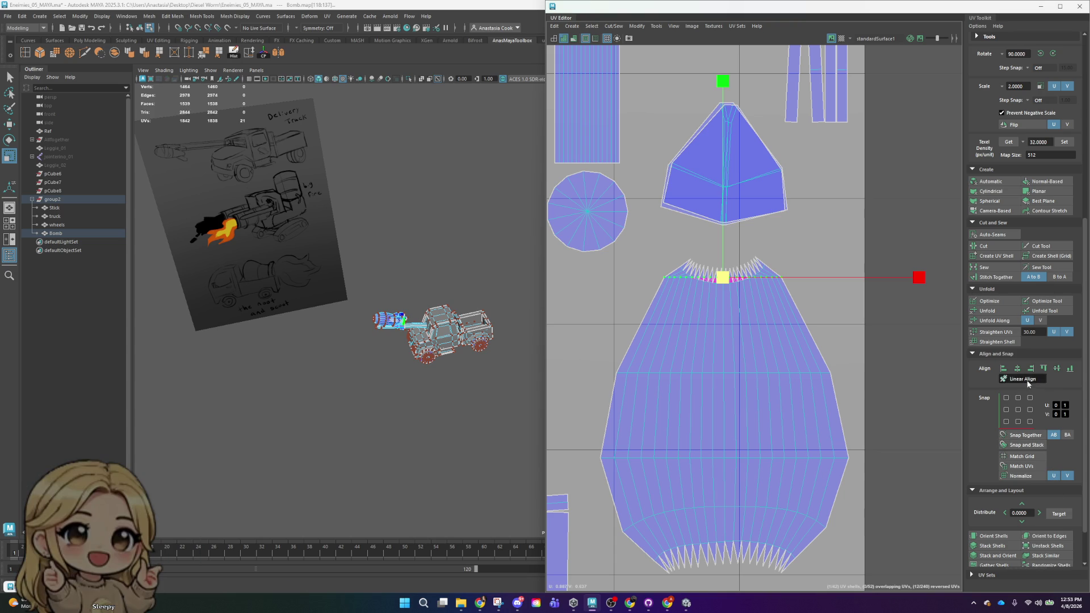
pyautogui.moveTo(723, 81); pyautogui.dragTo(723, 109)
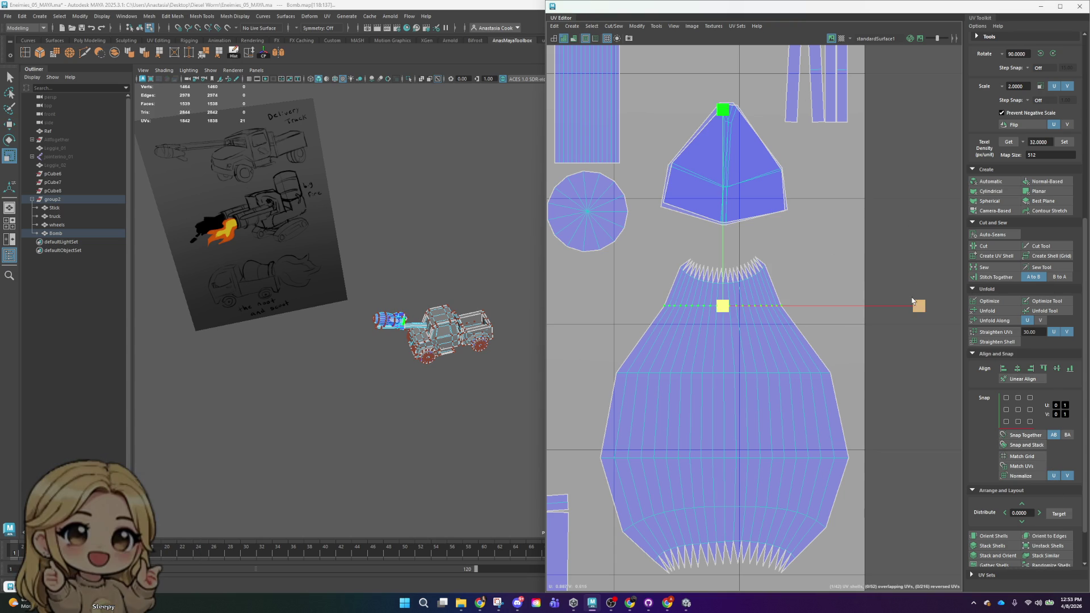
pyautogui.moveTo(961, 316); pyautogui.dragTo(988, 314)
# - Select the zigzag top border UVs, align them into a straight row and spread it wider
pyautogui.doubleClick(666, 282)
pyautogui.scroll(3, 673, 273)
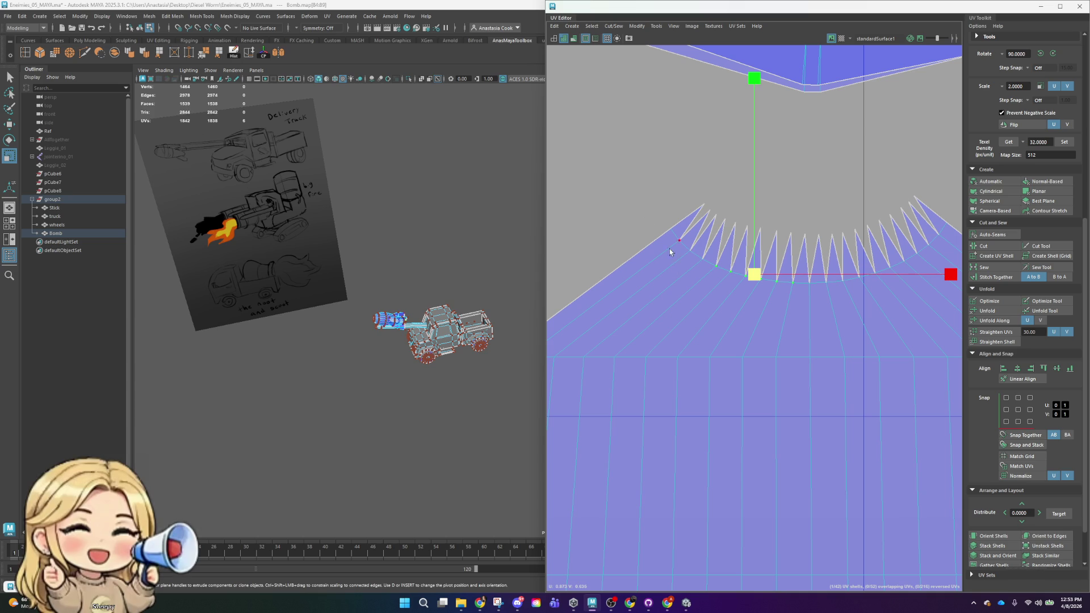
pyautogui.click(692, 274)
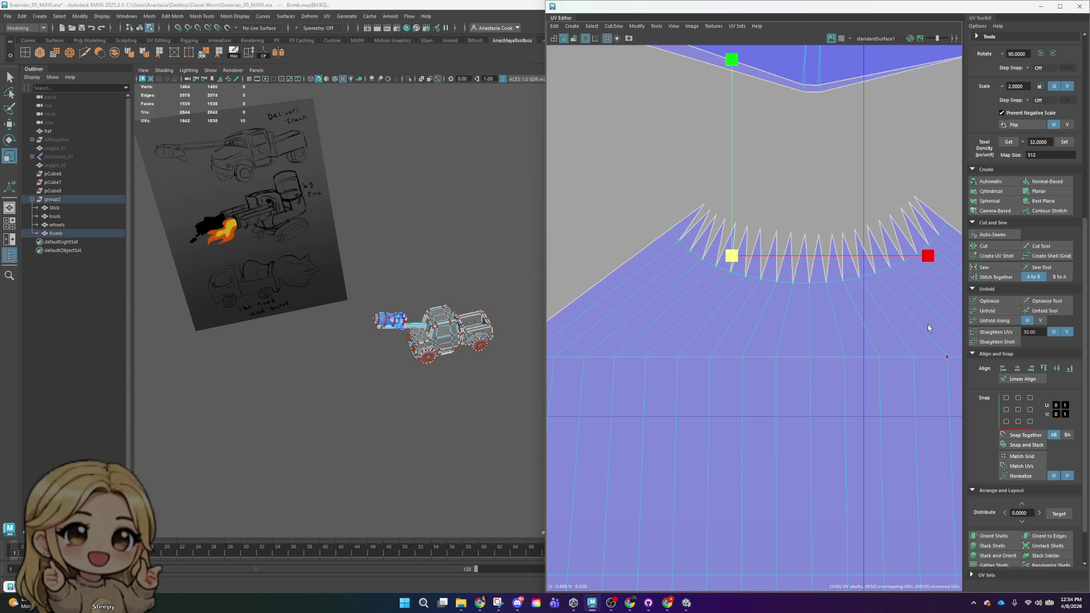
pyautogui.keyDown('shift'); pyautogui.click(778, 278); pyautogui.keyUp('shift')
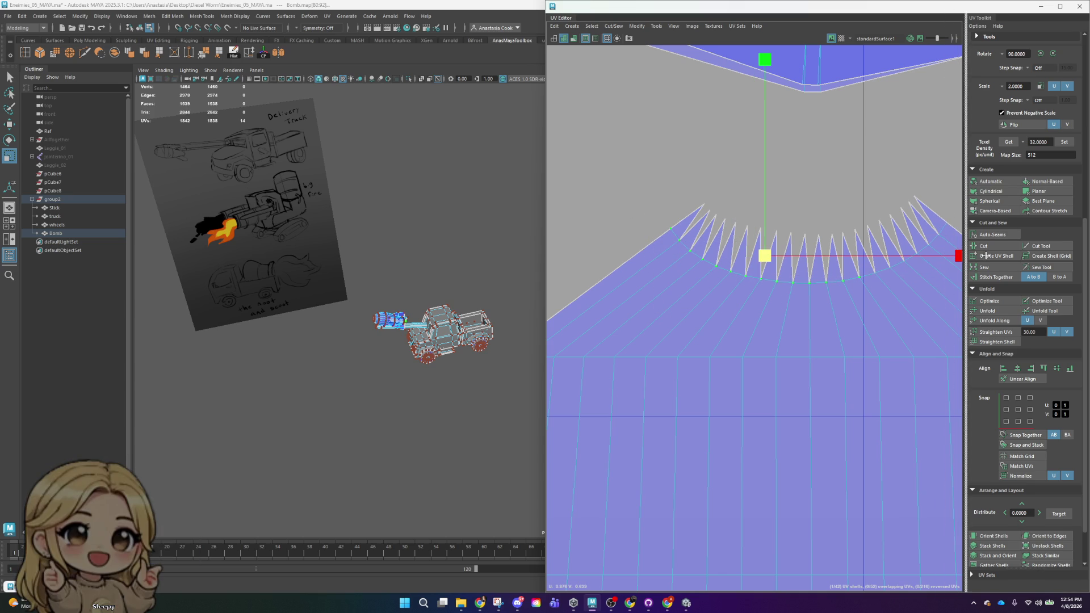
pyautogui.keyDown('shift'); pyautogui.click(934, 248); pyautogui.keyUp('shift')
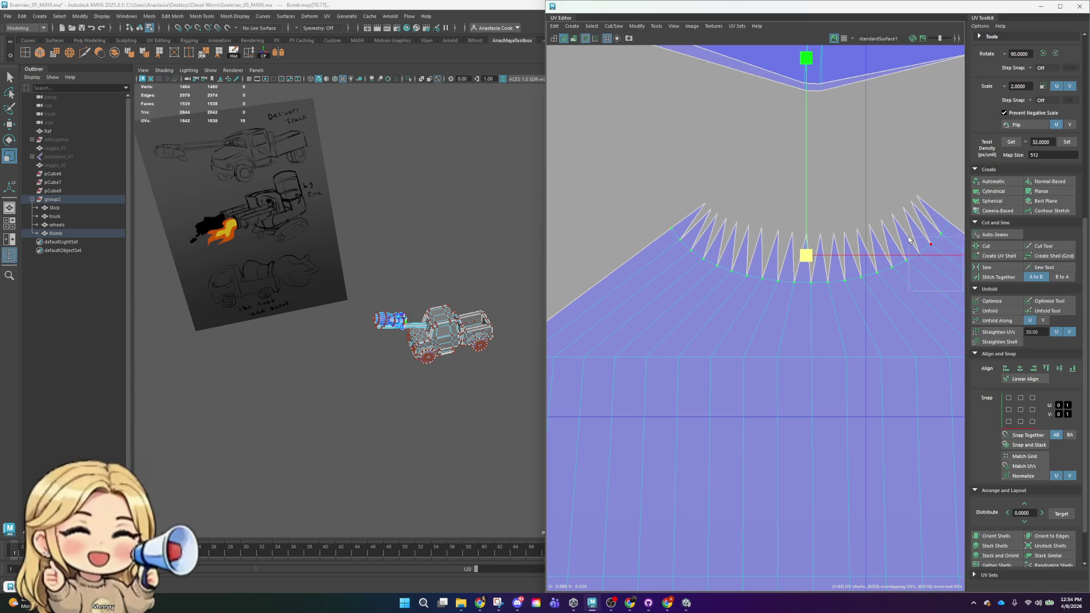
pyautogui.keyDown('shift'); pyautogui.click(938, 243); pyautogui.keyUp('shift')
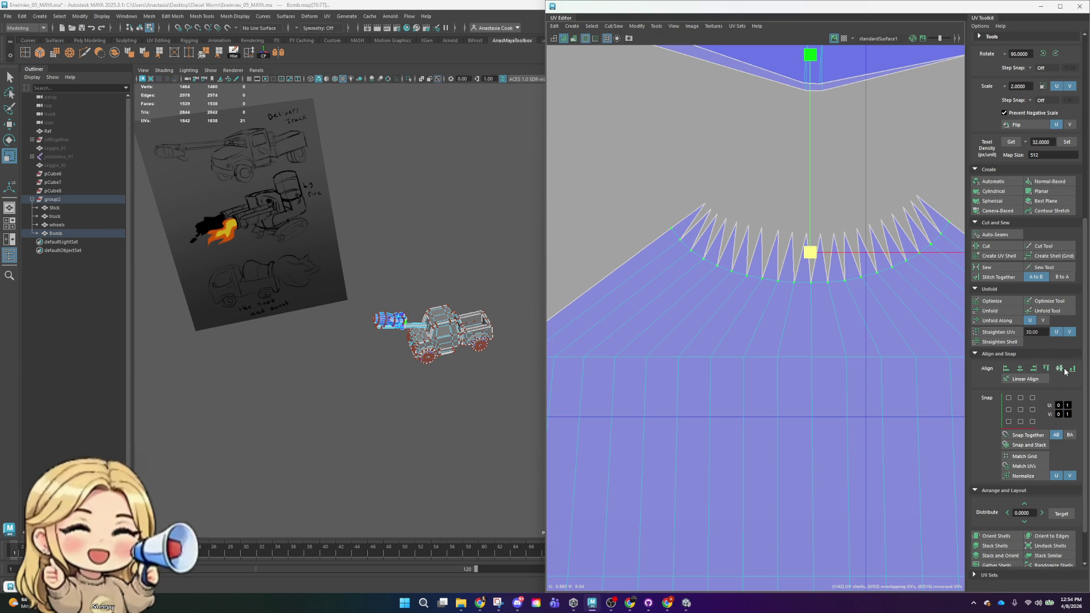
pyautogui.click(1065, 370)
pyautogui.scroll(-3, 912, 316)
pyautogui.scroll(-2, 881, 273)
pyautogui.moveTo(917, 266); pyautogui.dragTo(1088, 278)
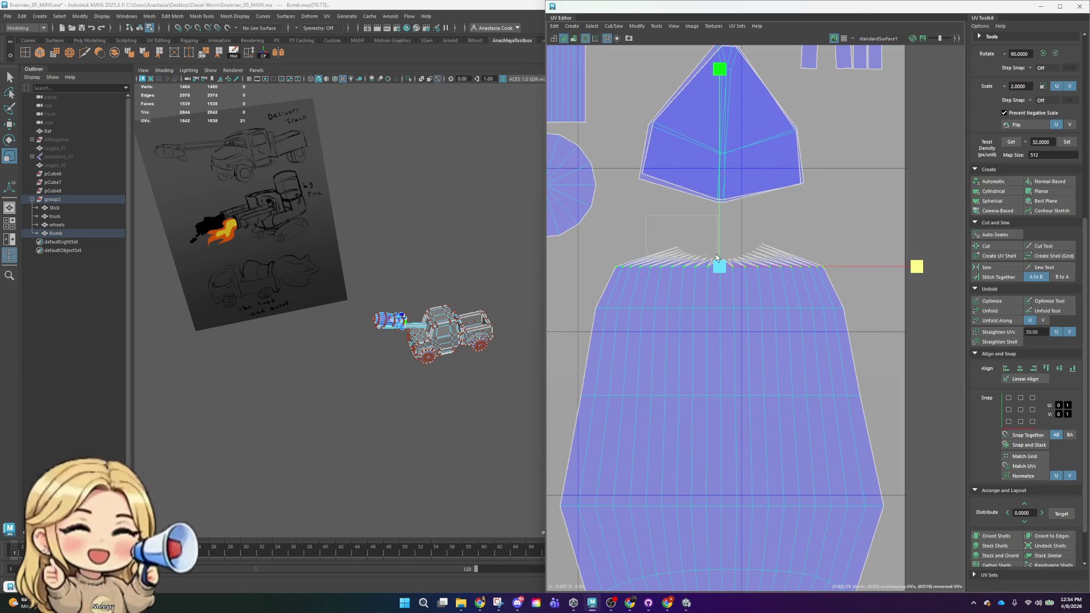
# - Undo, widen the zigzag row first, then flatten it straight and select the next horizontal row
pyautogui.hotkey('ctrl', 'z')
pyautogui.hotkey('ctrl', 'z')
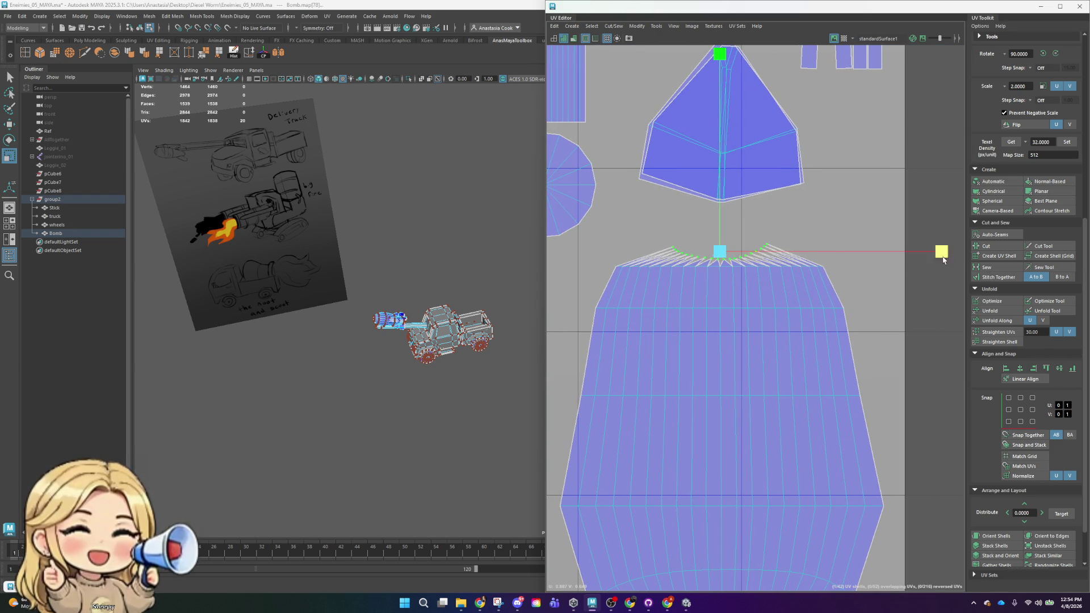
pyautogui.hotkey('ctrl', 'z')
pyautogui.moveTo(895, 247); pyautogui.dragTo(945, 279)
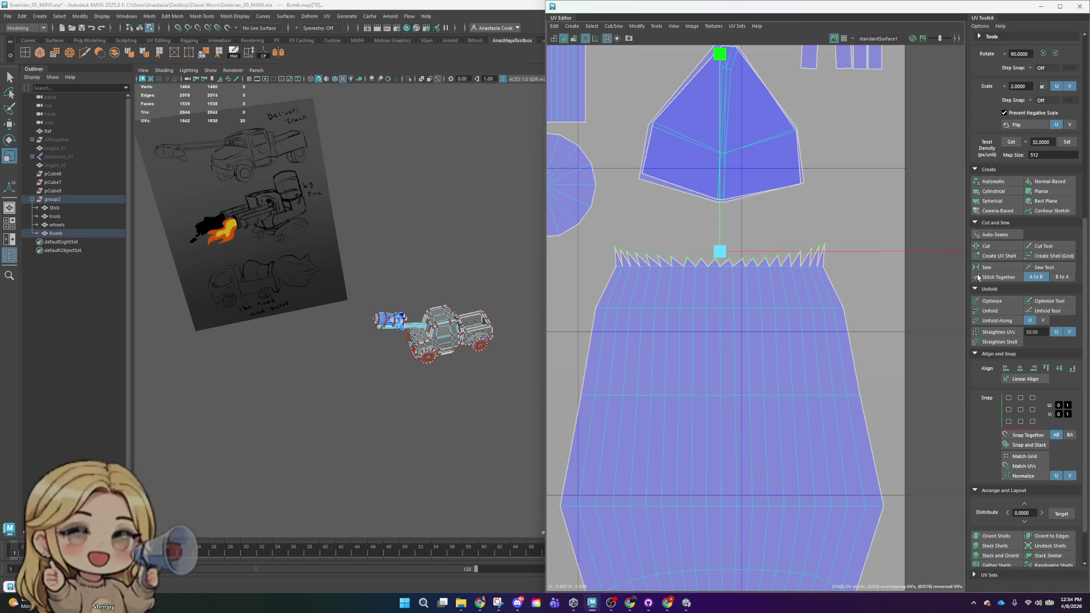
pyautogui.click(1058, 368)
pyautogui.moveTo(588, 298); pyautogui.dragTo(902, 307)
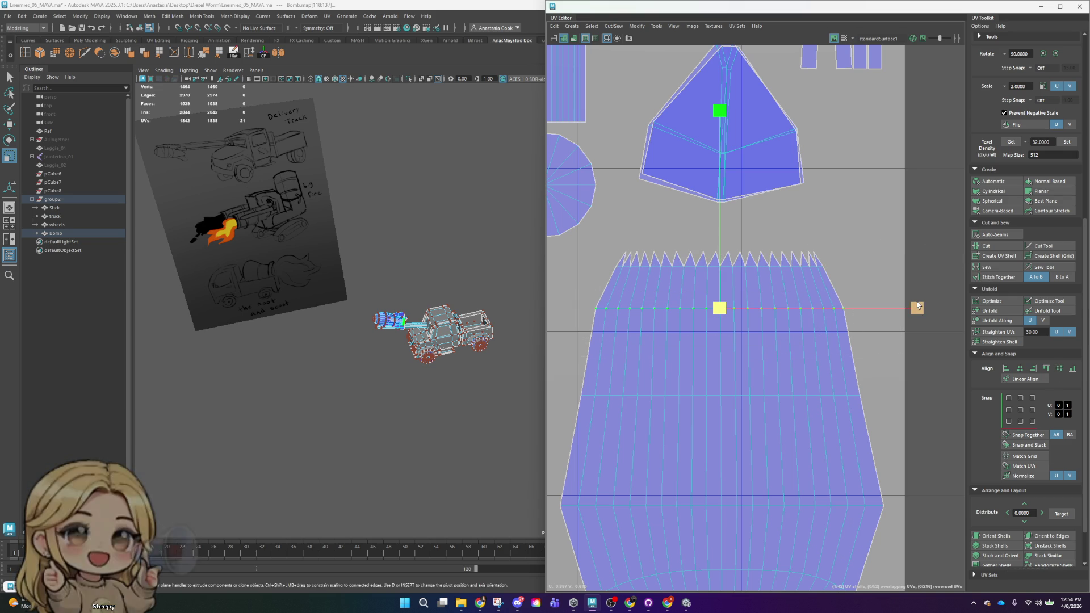
pyautogui.scroll(-3, 903, 307)
pyautogui.scroll(2, 812, 349)
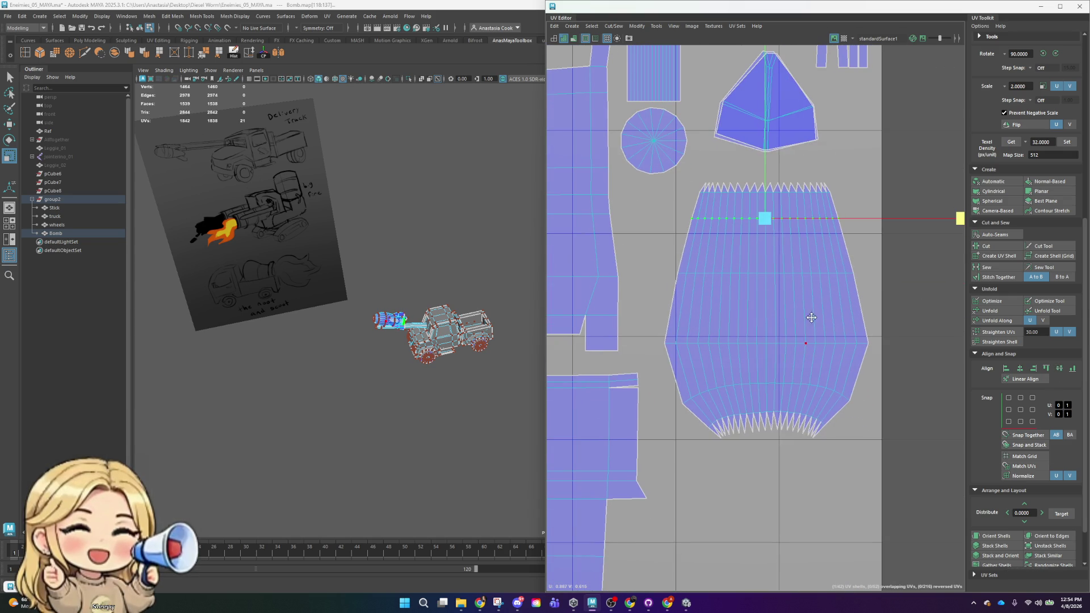
# - Select the bottom border UV row of the bomb body shell and align it into a straight line
pyautogui.doubleClick(690, 398)
pyautogui.doubleClick(709, 389)
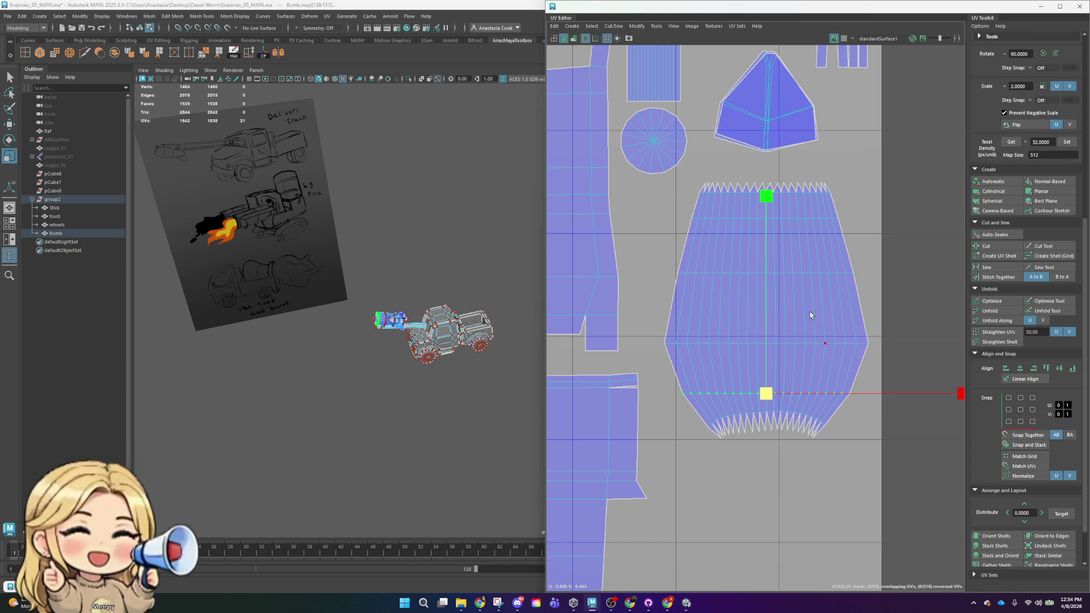
pyautogui.moveTo(940, 397)
pyautogui.mouseDown()
pyautogui.moveTo(871, 400)
pyautogui.moveTo(922, 403)
pyautogui.mouseUp()
pyautogui.press('r')
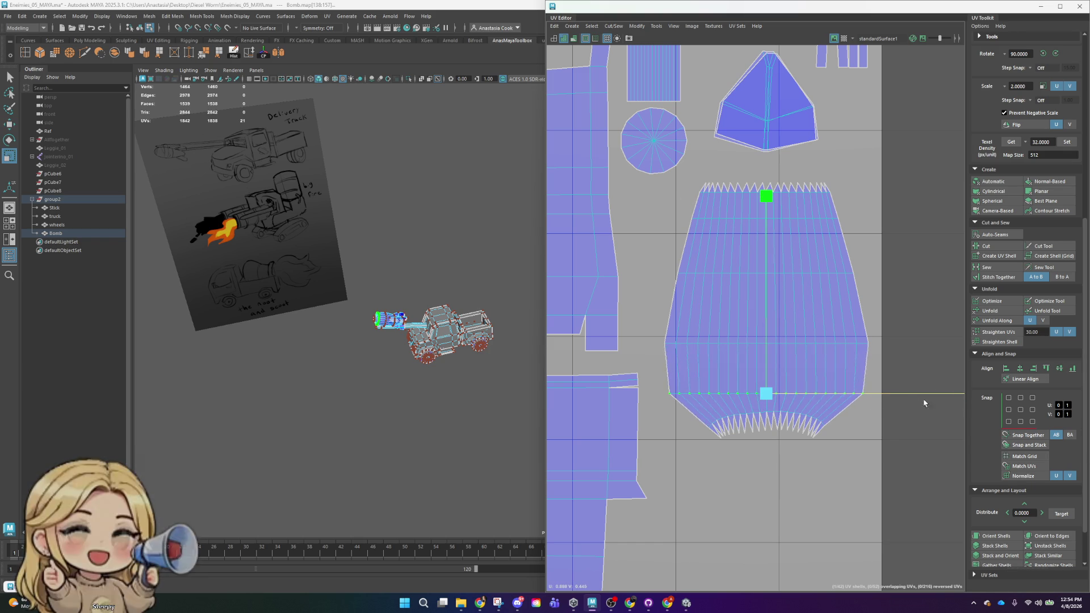
pyautogui.scroll(2, 740, 417)
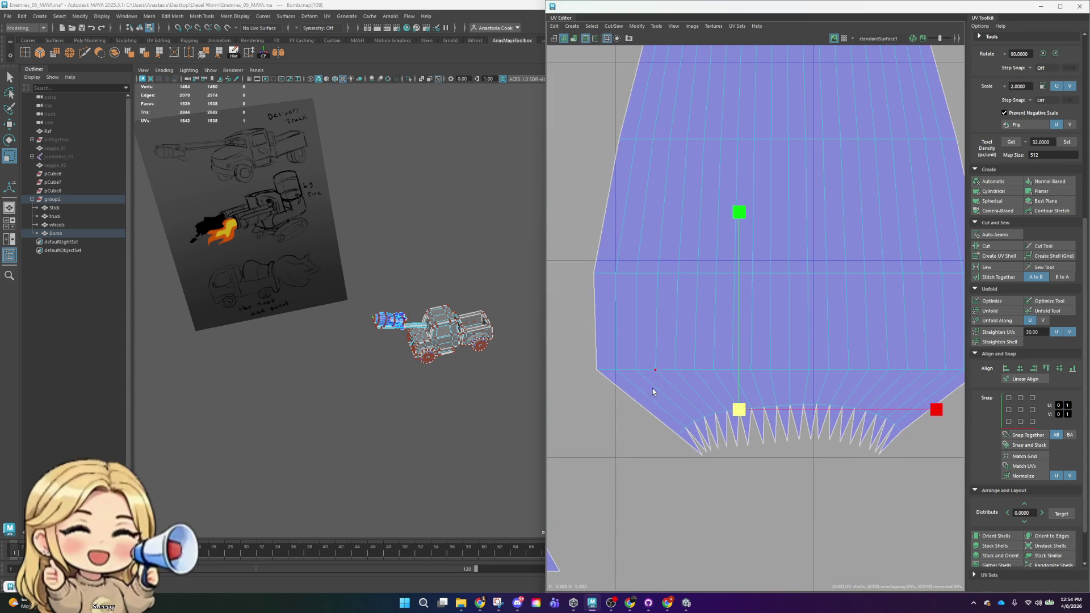
pyautogui.moveTo(709, 428); pyautogui.dragTo(714, 439)
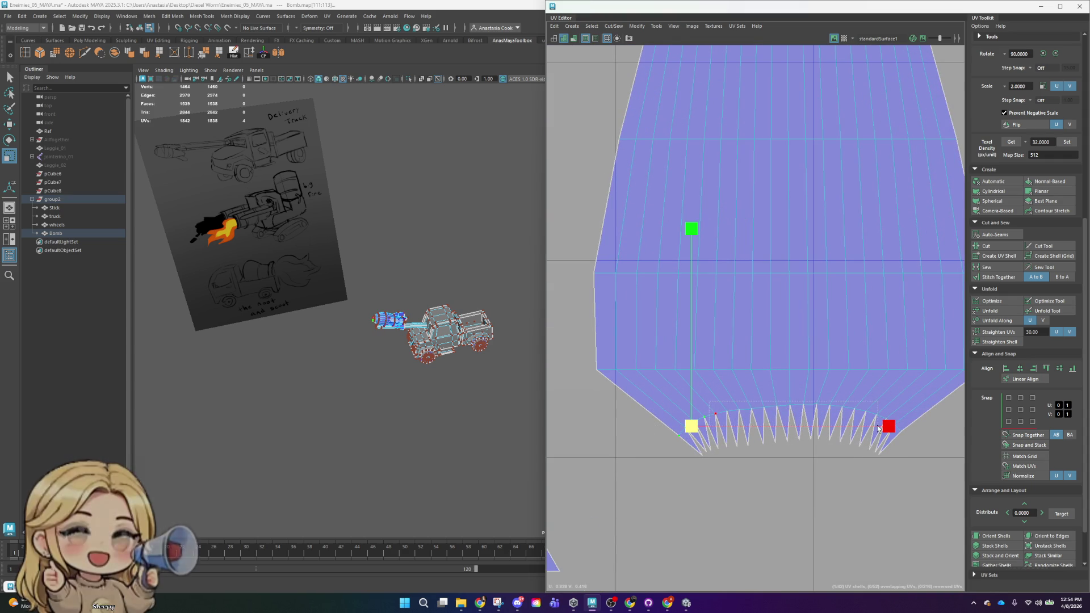
pyautogui.moveTo(880, 428); pyautogui.dragTo(880, 429)
pyautogui.keyDown('shift'); pyautogui.moveTo(932, 393); pyautogui.dragTo(878, 434); pyautogui.keyUp('shift')
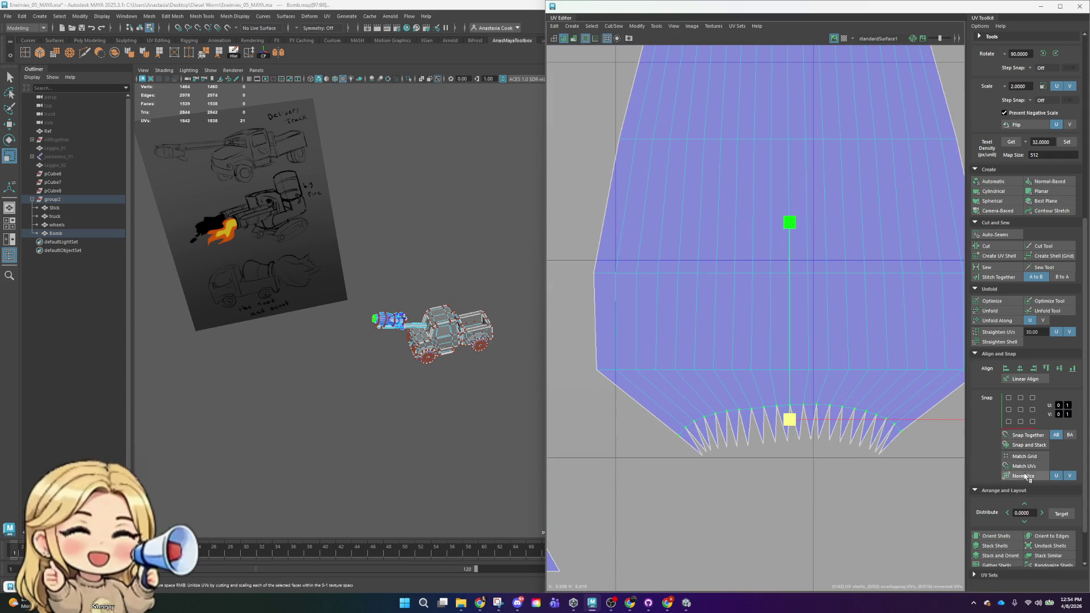
pyautogui.click(1060, 373)
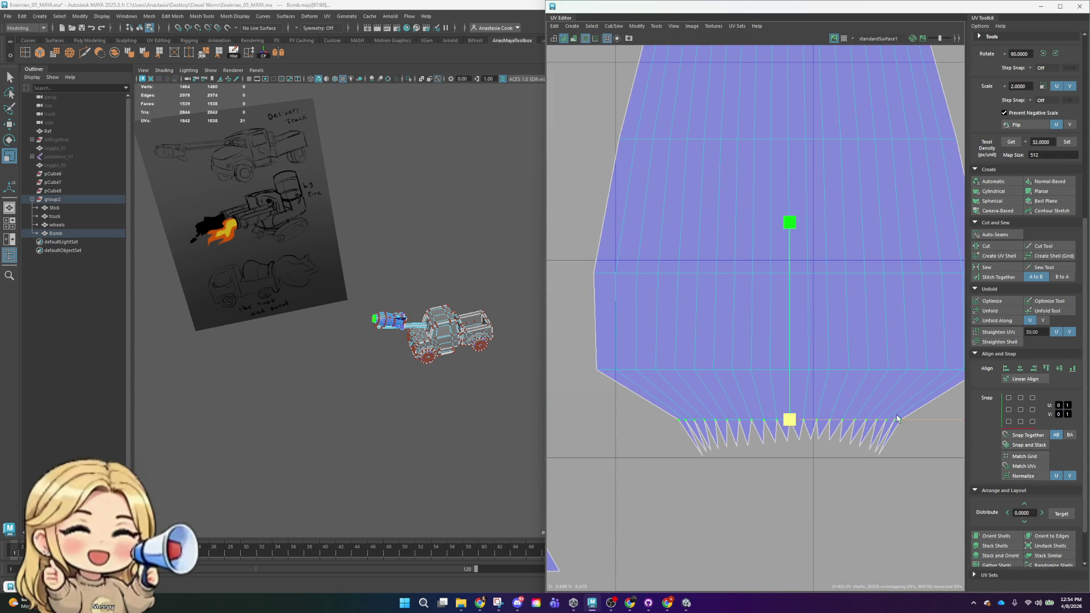
# - Stretch the bottom row wider and re-align it onto one line, undoing the excess change
pyautogui.moveTo(930, 422); pyautogui.dragTo(954, 469)
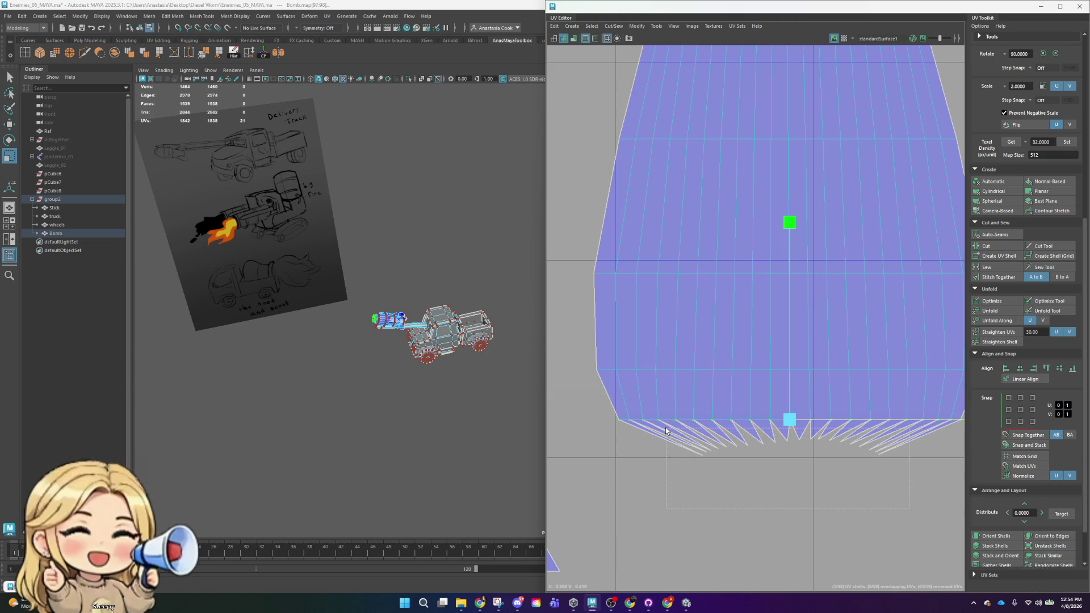
pyautogui.moveTo(665, 429); pyautogui.dragTo(953, 447, button='middle')
pyautogui.moveTo(906, 453); pyautogui.dragTo(926, 459)
pyautogui.scroll(-3, 926, 459)
pyautogui.scroll(-1, 894, 443)
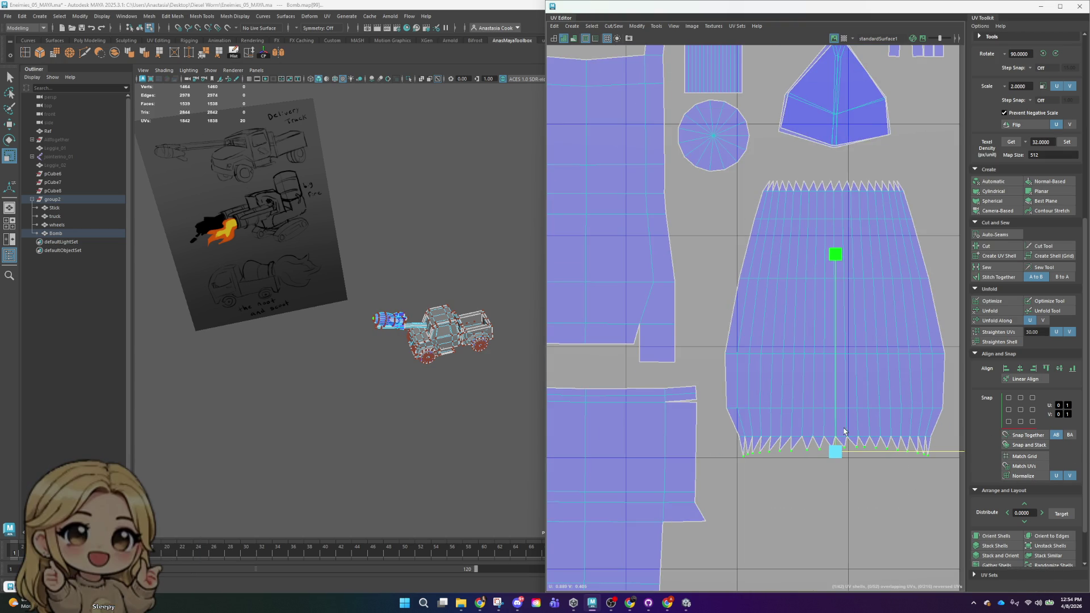
pyautogui.click(1033, 369)
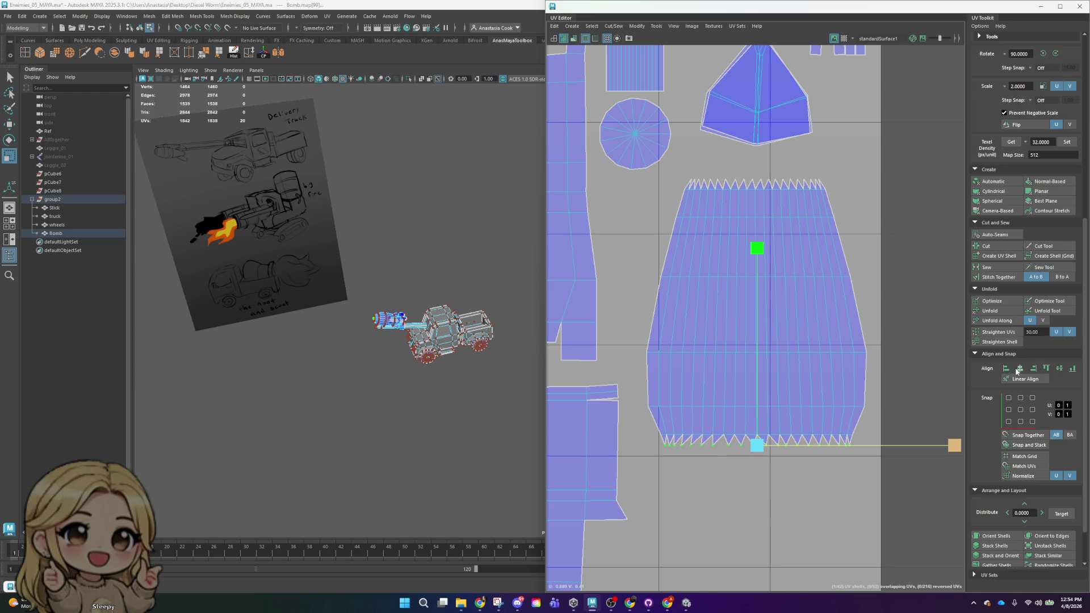
pyautogui.press('e')
pyautogui.press('w')
pyautogui.hotkey('ctrl', 'z')
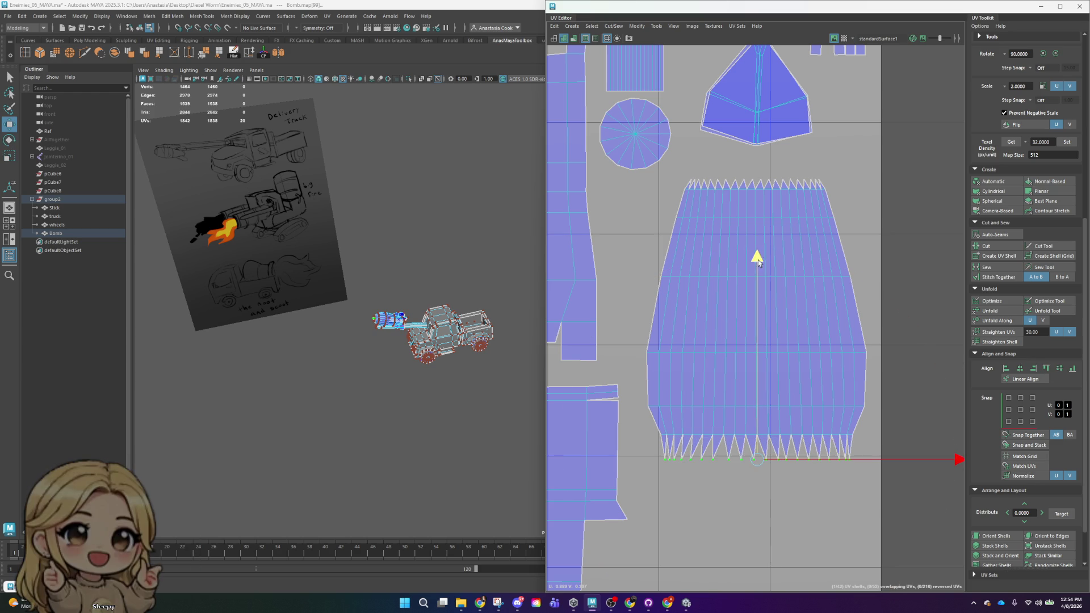
# - Try unfolding the whole body shell, undo it, then widen the bottom row by scaling
pyautogui.doubleClick(832, 257)
pyautogui.click(997, 312)
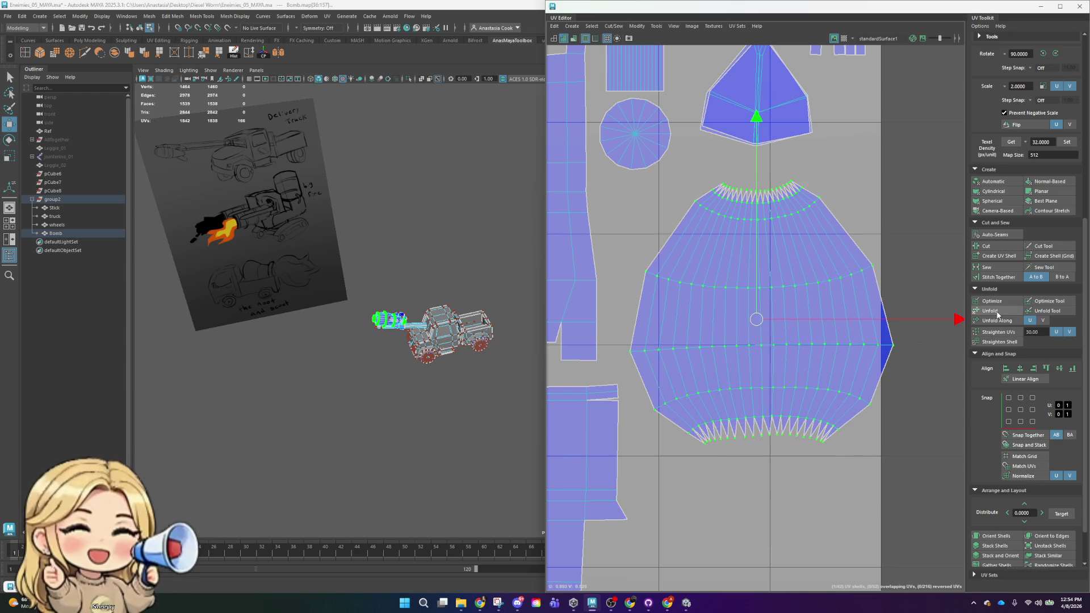
pyautogui.hotkey('ctrl', 'z')
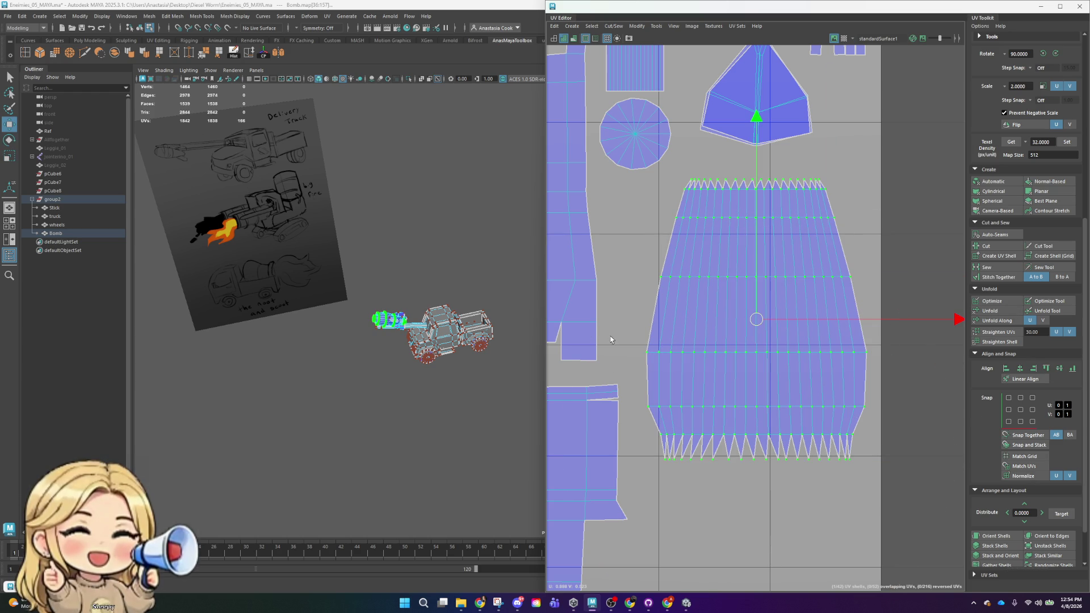
pyautogui.moveTo(889, 444); pyautogui.dragTo(891, 437)
pyautogui.press('r')
pyautogui.moveTo(924, 438); pyautogui.dragTo(954, 441, button='middle')
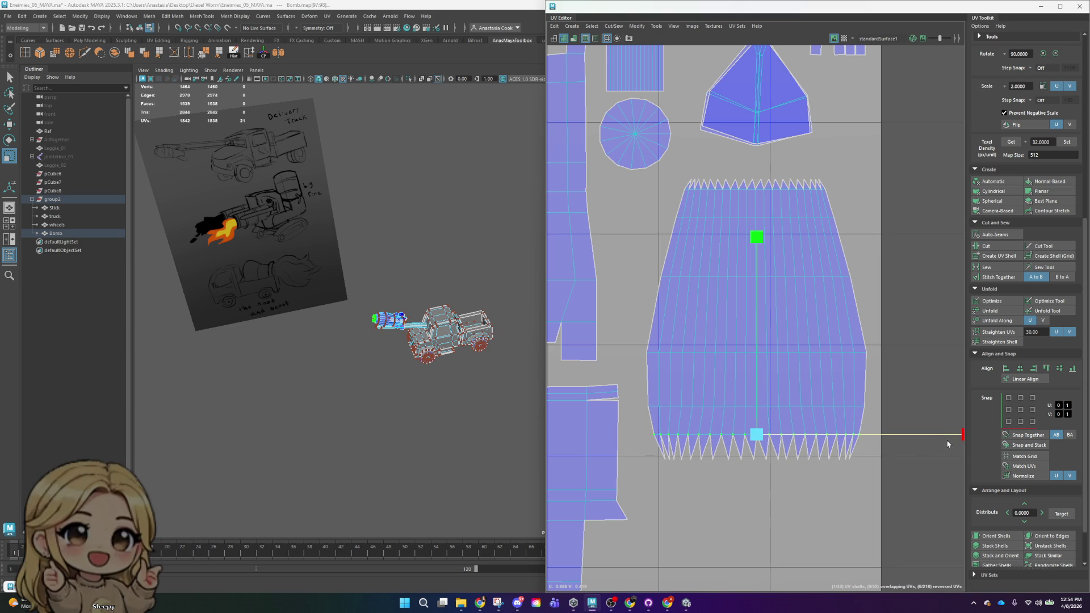
pyautogui.scroll(-2, 827, 308)
pyautogui.scroll(-2, 827, 320)
pyautogui.doubleClick(826, 321)
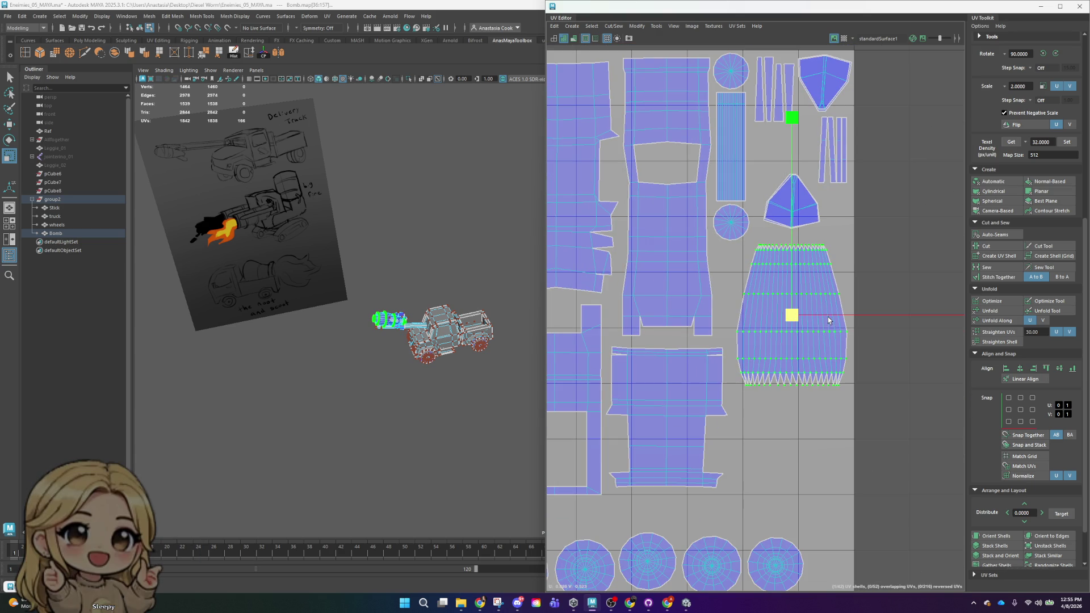
pyautogui.scroll(1, 1015, 443)
pyautogui.scroll(1, 1015, 391)
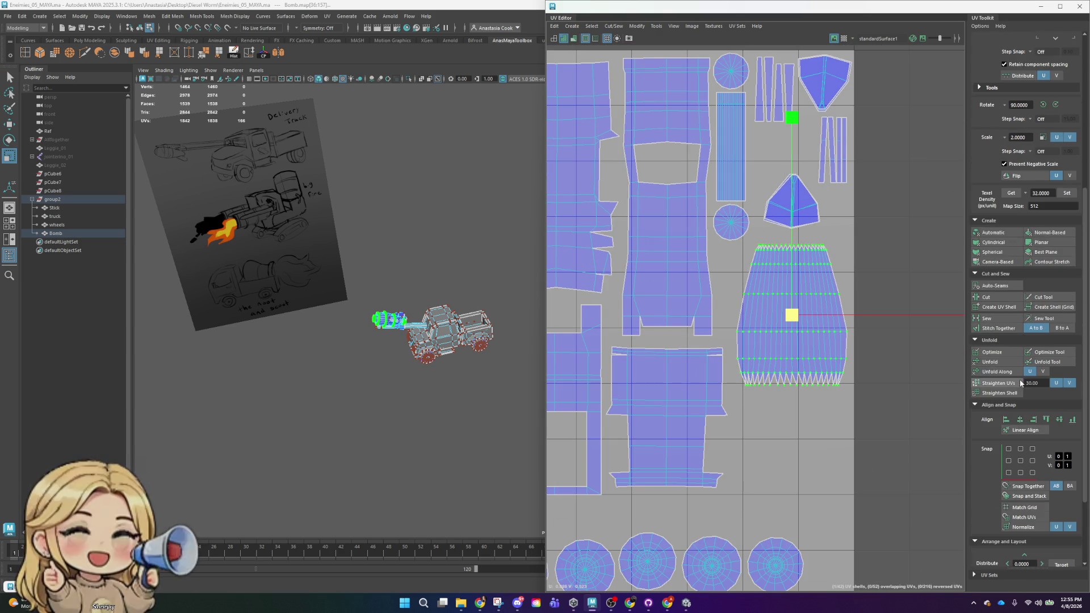
pyautogui.scroll(1, 1017, 379)
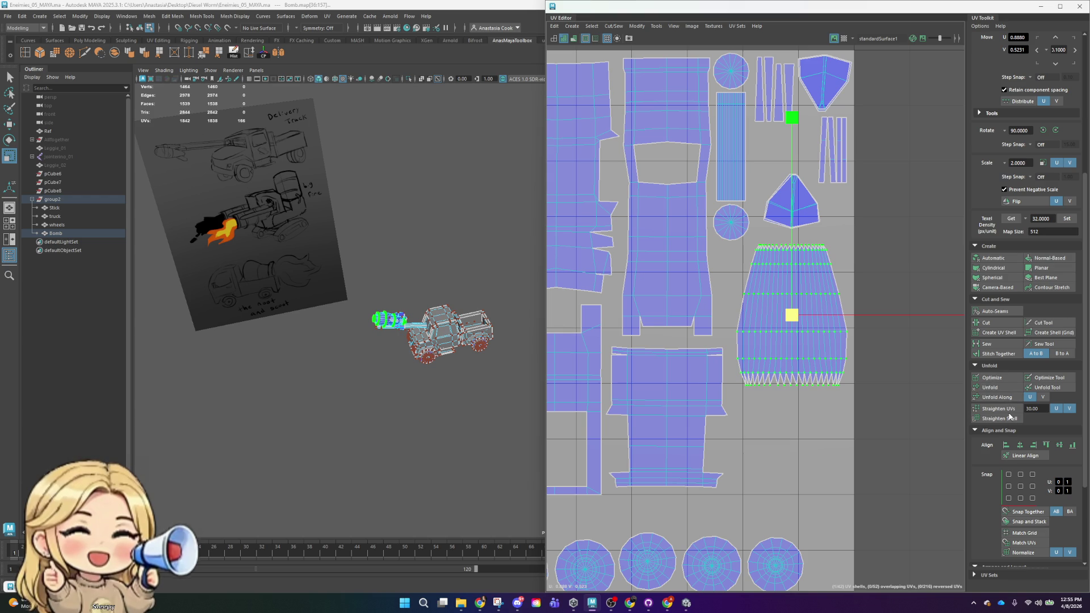
# - Try straightening the barrel shell's UVs, undo it, and inspect the thin strip shells
pyautogui.click(1010, 412)
pyautogui.hotkey('ctrl', 'z')
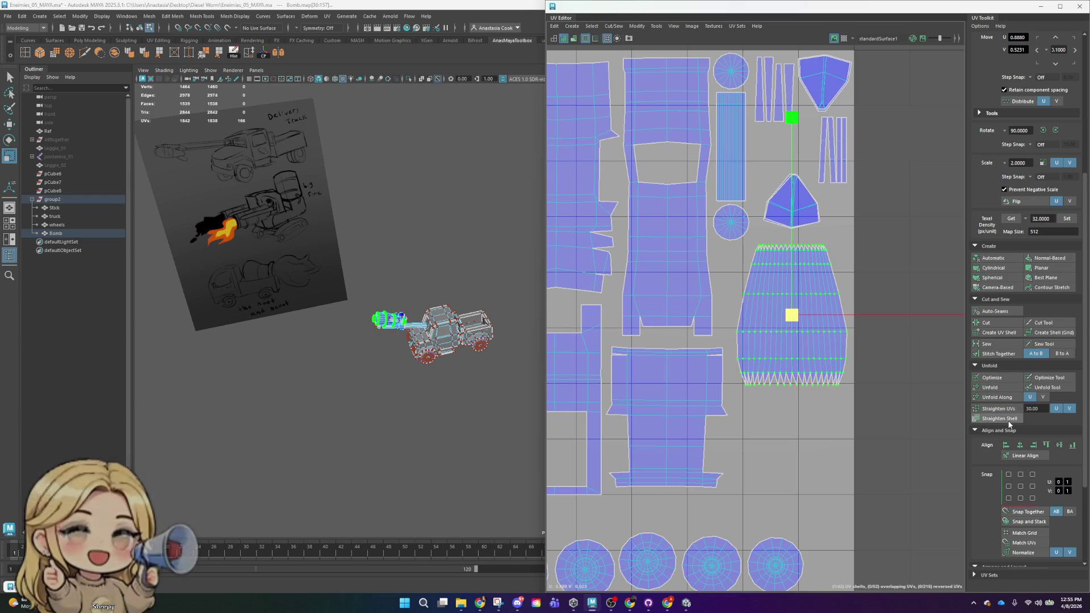
pyautogui.click(829, 154)
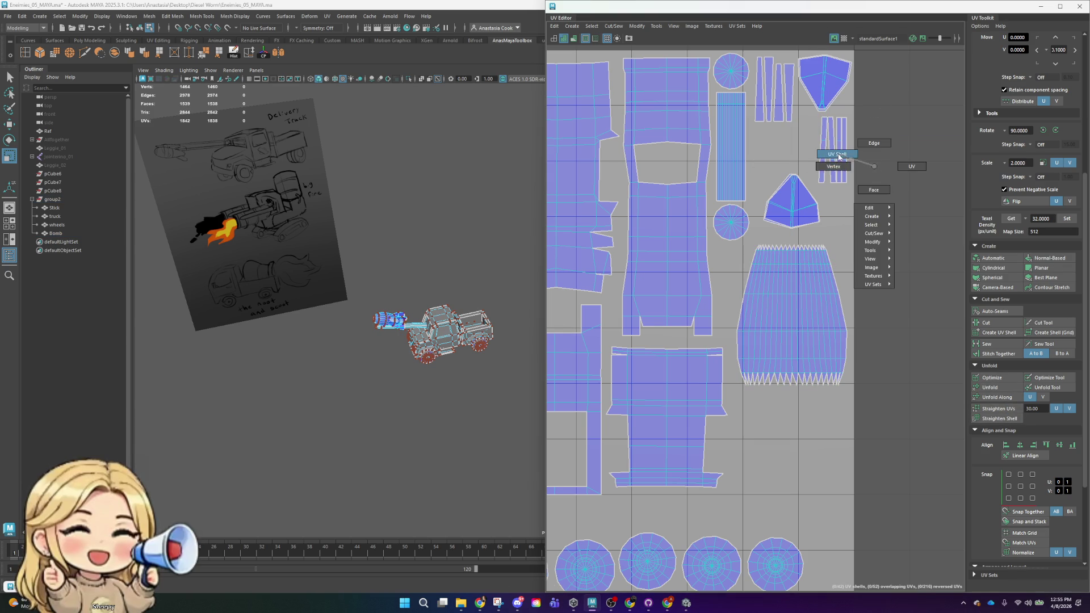
pyautogui.moveTo(862, 169); pyautogui.dragTo(817, 154, button='right')
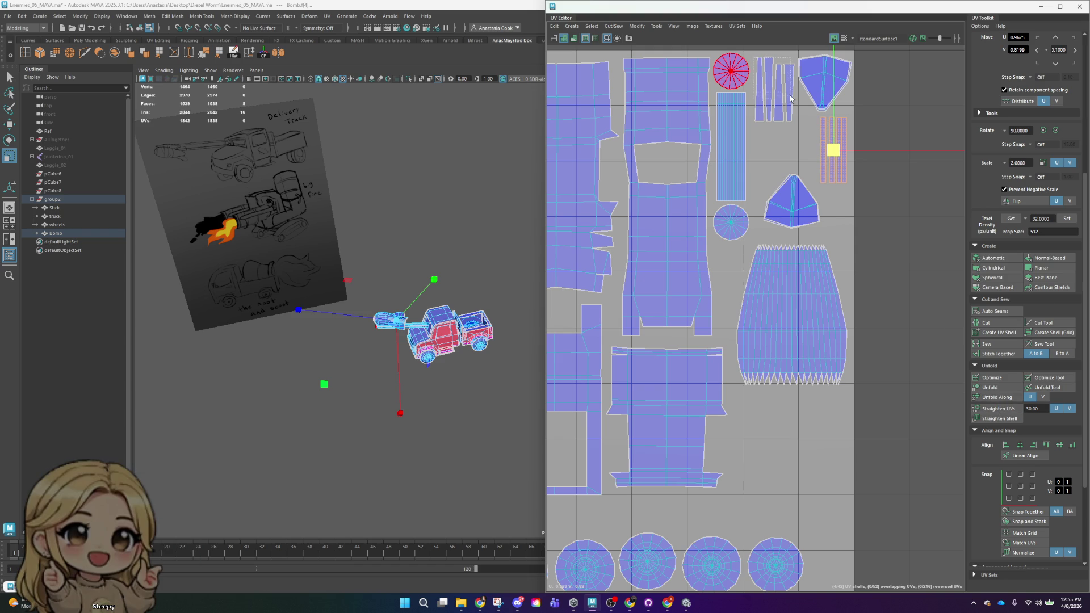
pyautogui.click(793, 121)
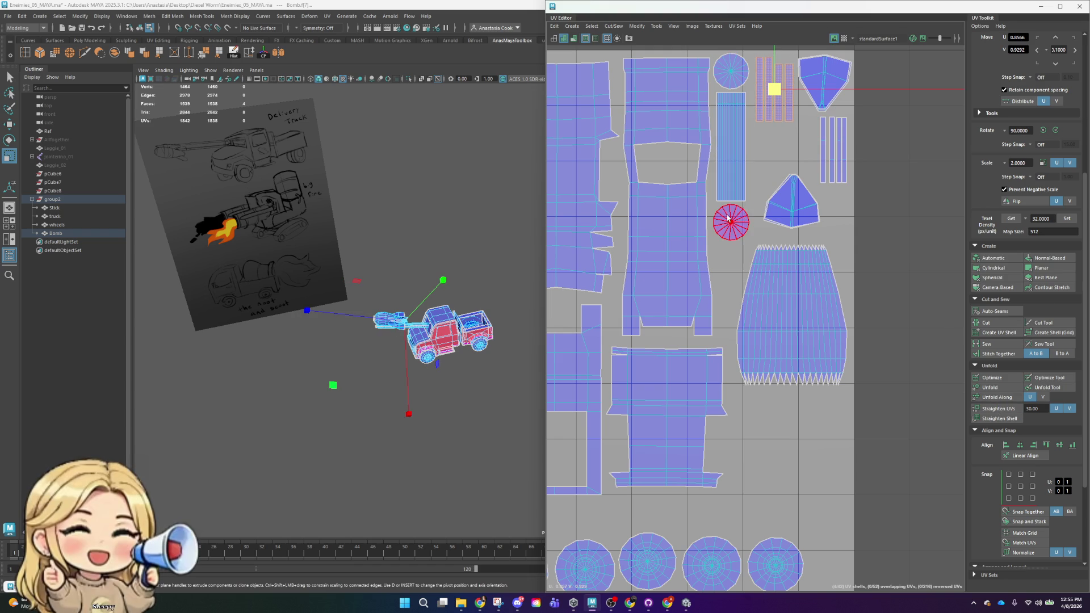
pyautogui.click(717, 170)
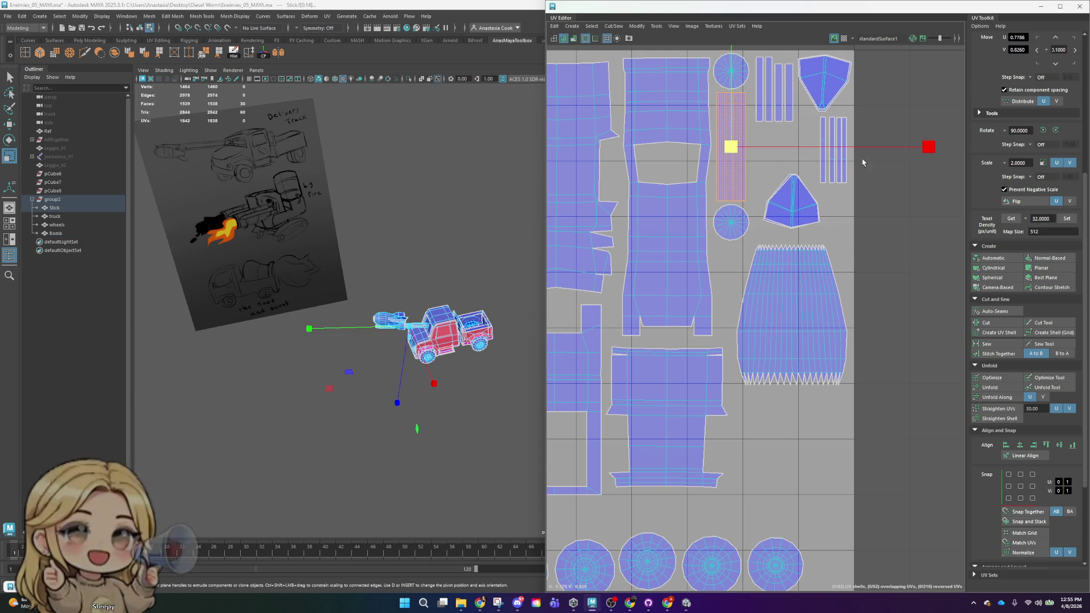
# - Select the shield-shaped bomb shell, deselect, and frame the whole 0–1 UV tile
pyautogui.keyDown('alt'); pyautogui.moveTo(875, 58); pyautogui.dragTo(864, 112, button='middle'); pyautogui.keyUp('alt')
pyautogui.moveTo(865, 104); pyautogui.dragTo(830, 117)
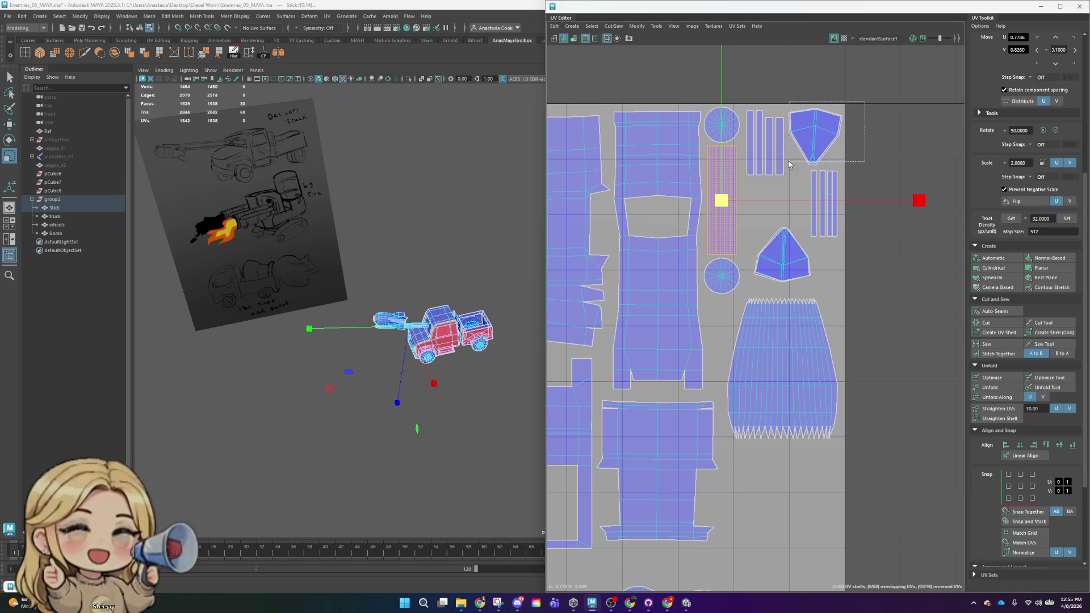
pyautogui.moveTo(789, 165); pyautogui.dragTo(791, 164)
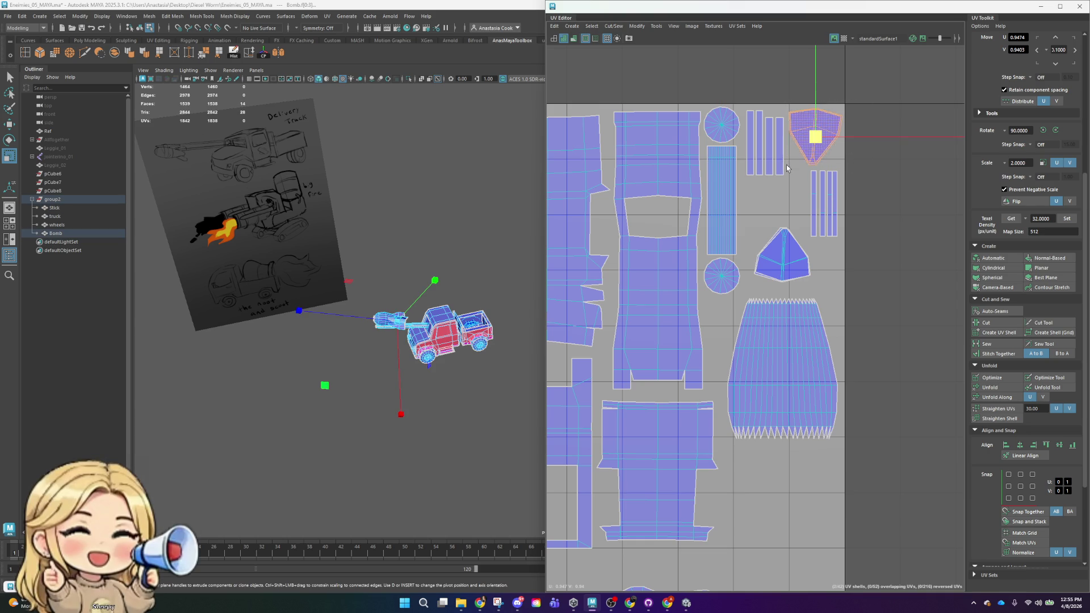
pyautogui.click(916, 214)
pyautogui.scroll(-3, 839, 514)
pyautogui.keyDown('alt'); pyautogui.moveTo(881, 558); pyautogui.dragTo(898, 399, button='middle'); pyautogui.keyUp('alt')
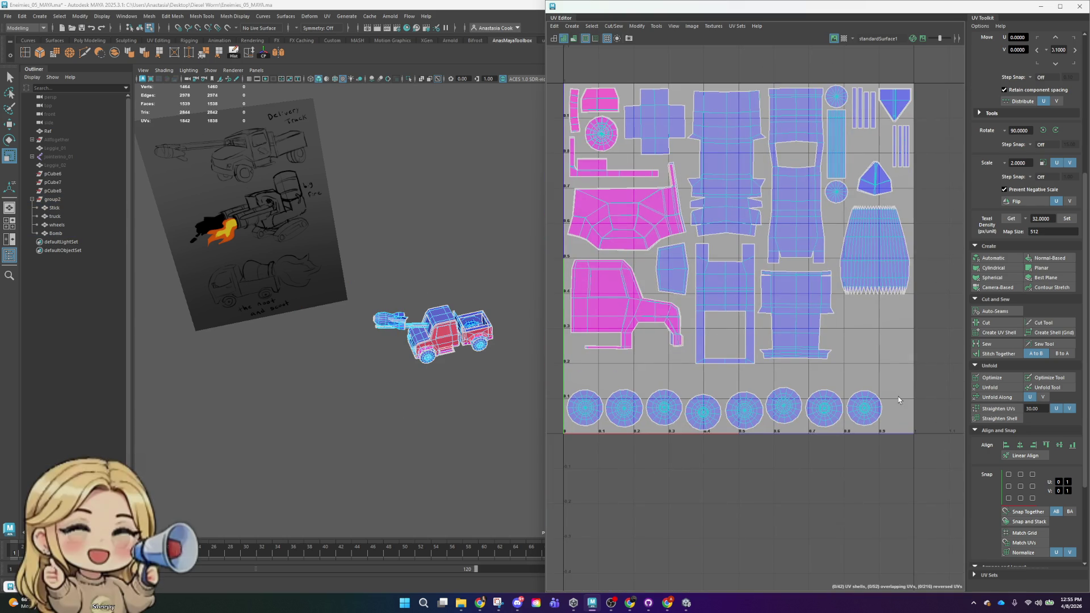
pyautogui.scroll(-3, 865, 332)
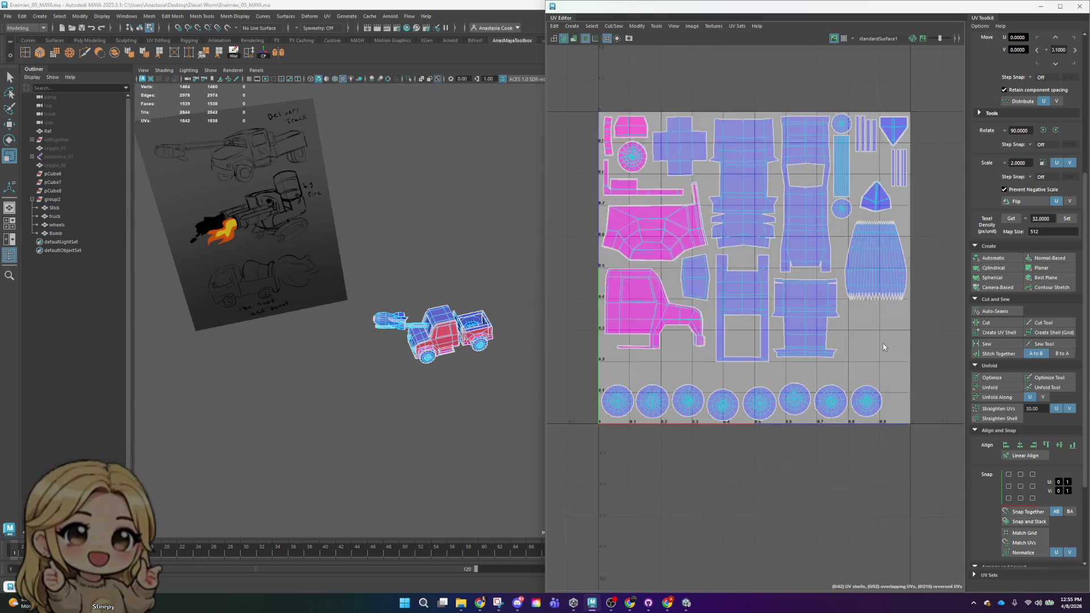
pyautogui.scroll(2, 889, 339)
pyautogui.scroll(3, 889, 339)
pyautogui.scroll(-2, 791, 362)
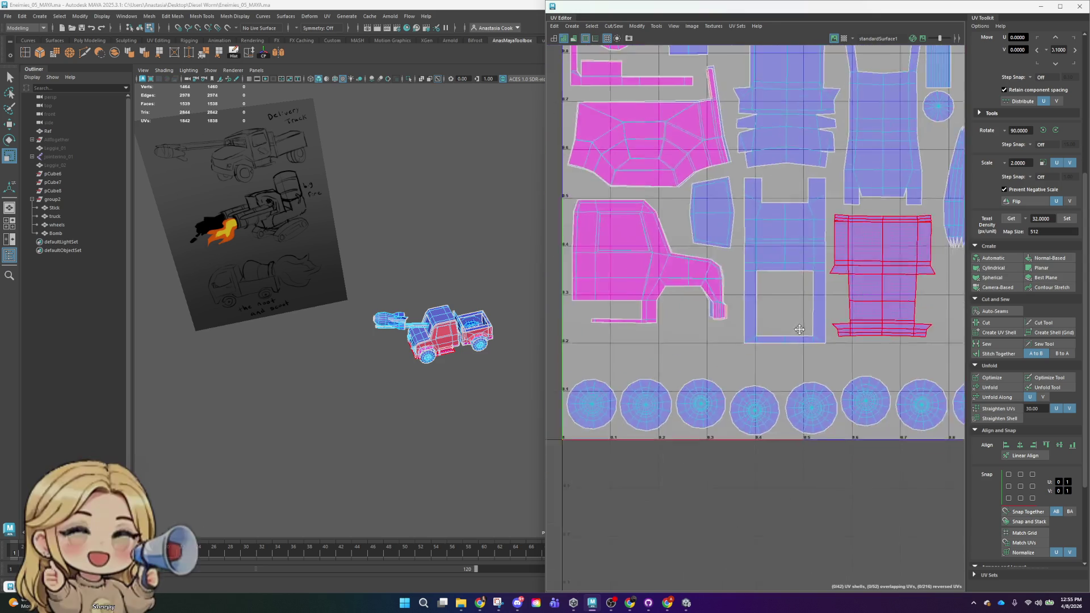
pyautogui.scroll(-3, 818, 409)
pyautogui.scroll(1, 819, 400)
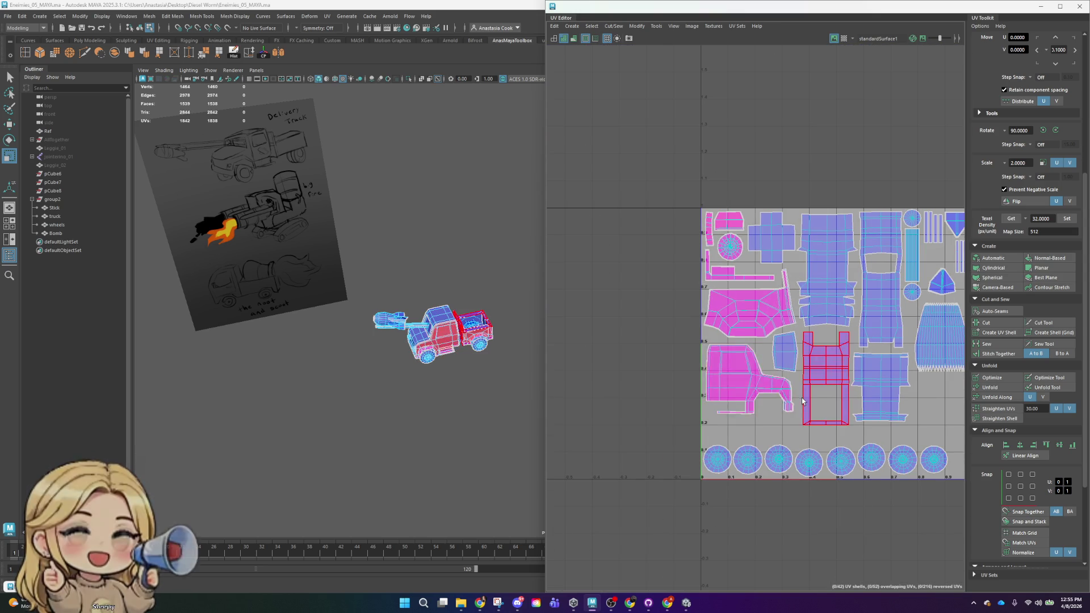
pyautogui.scroll(-1, 819, 401)
pyautogui.scroll(2, 844, 345)
pyautogui.scroll(2, 825, 228)
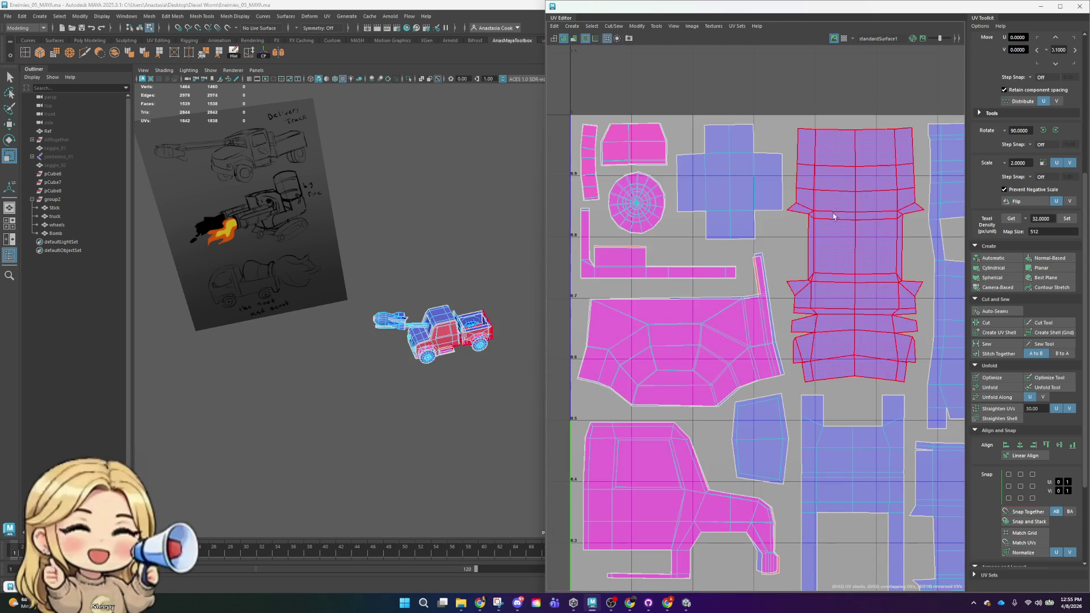
# - Nudge the flapped truck shell upward and review the other truck shells one by one
pyautogui.click(832, 215)
pyautogui.moveTo(856, 80); pyautogui.dragTo(855, 69)
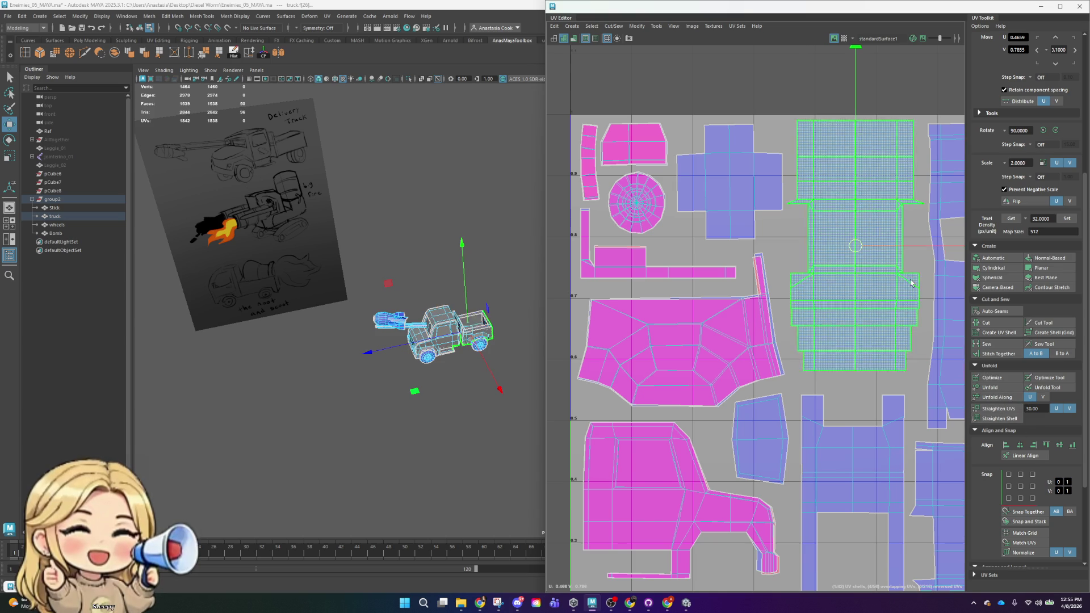
pyautogui.click(769, 173)
pyautogui.click(631, 143)
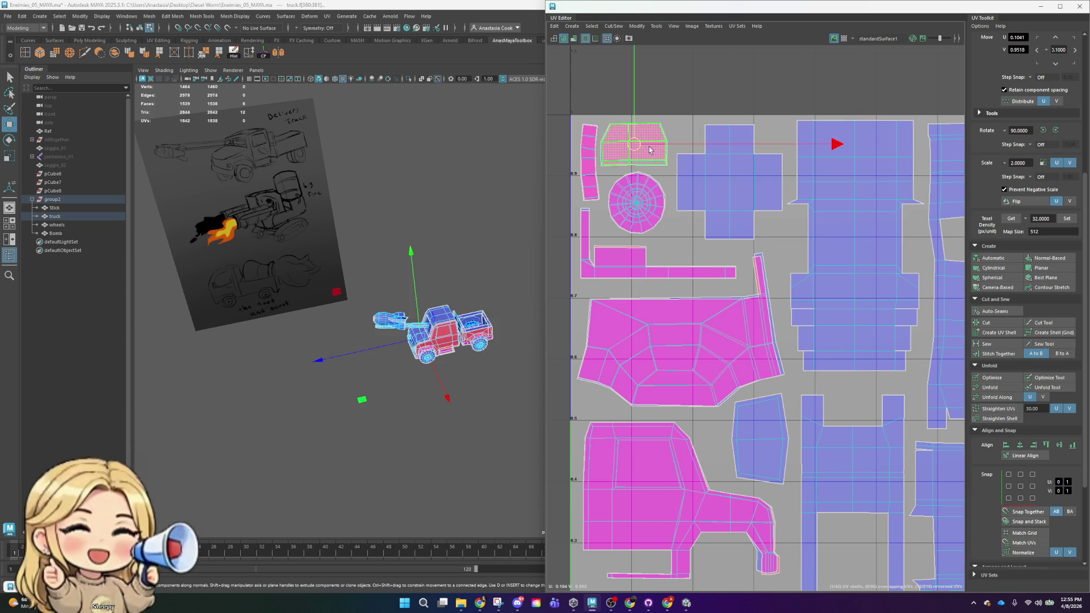
pyautogui.click(592, 166)
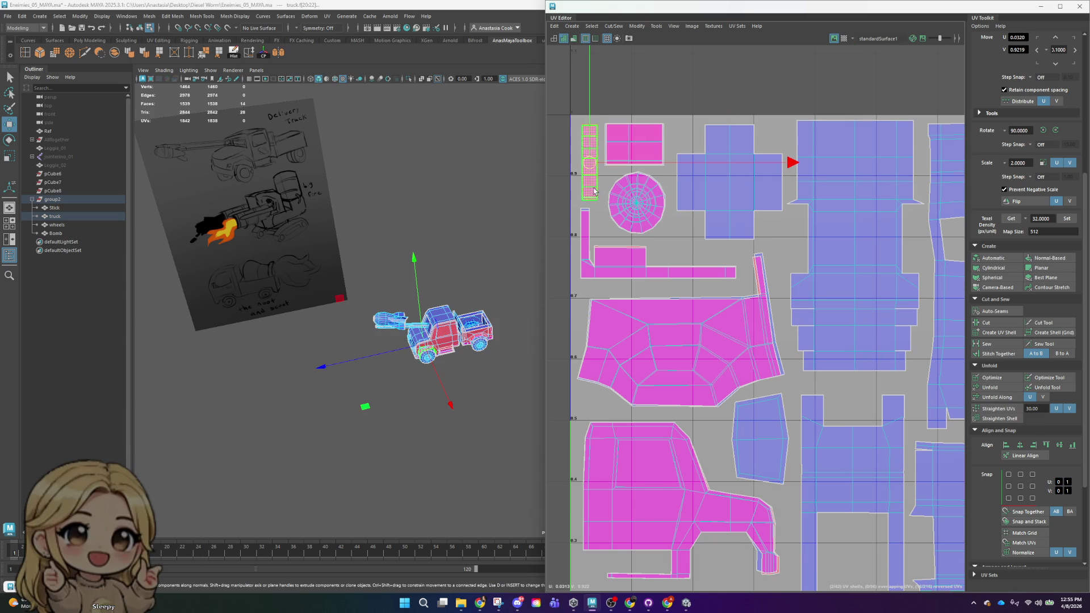
pyautogui.click(584, 238)
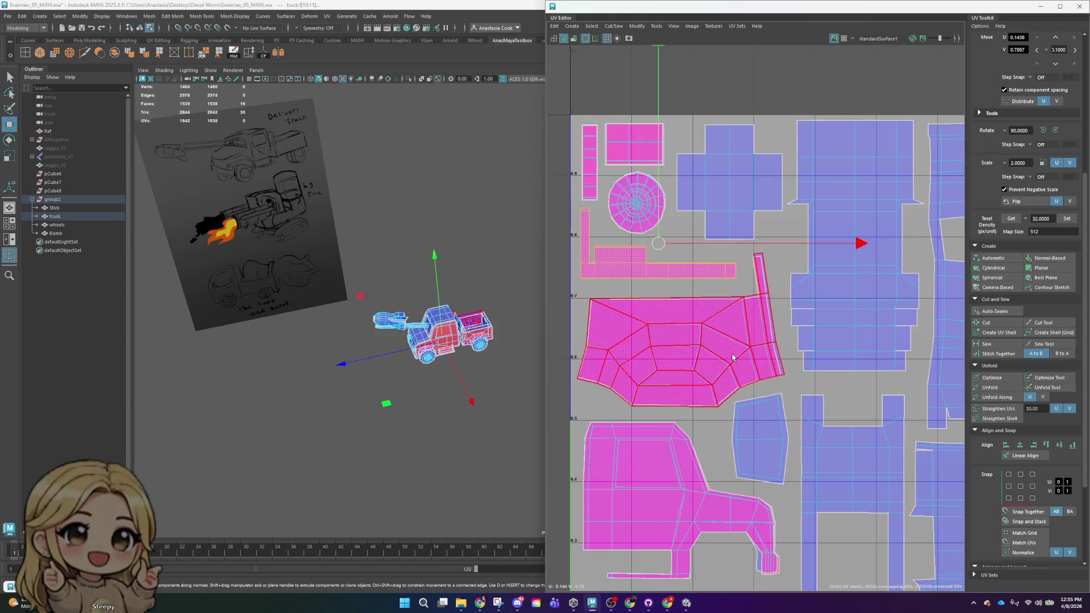
pyautogui.click(694, 357)
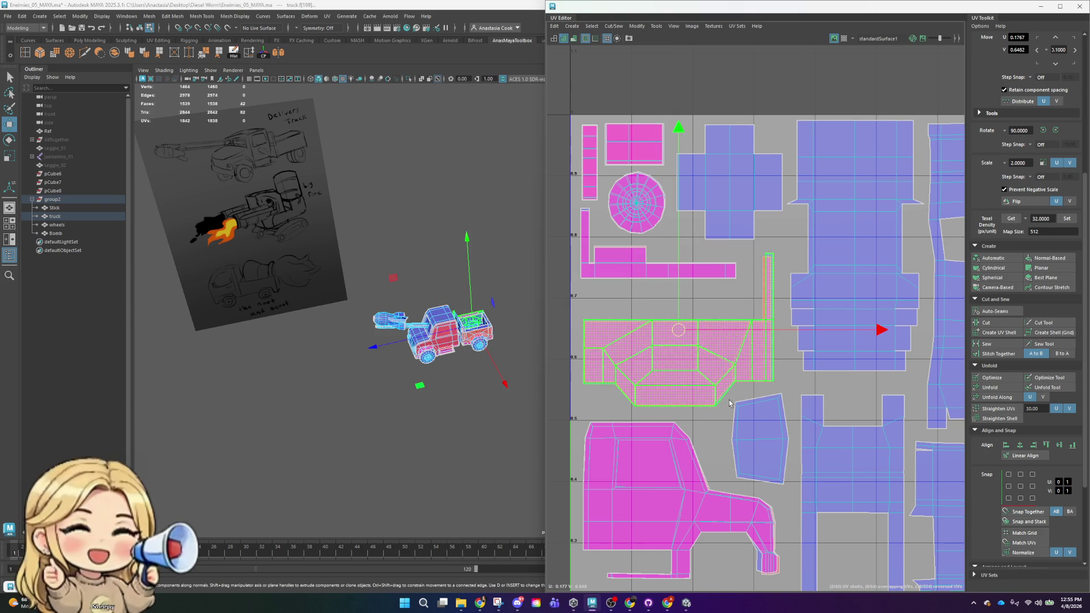
pyautogui.click(701, 422)
# - Pan to the small skewed shell and straighten it into a clean rectangle
pyautogui.moveTo(824, 441)
pyautogui.keyDown('alt'); pyautogui.mouseDown(button='middle')
pyautogui.moveTo(763, 300)
pyautogui.moveTo(737, 288)
pyautogui.mouseUp(button='middle'); pyautogui.keyUp('alt')
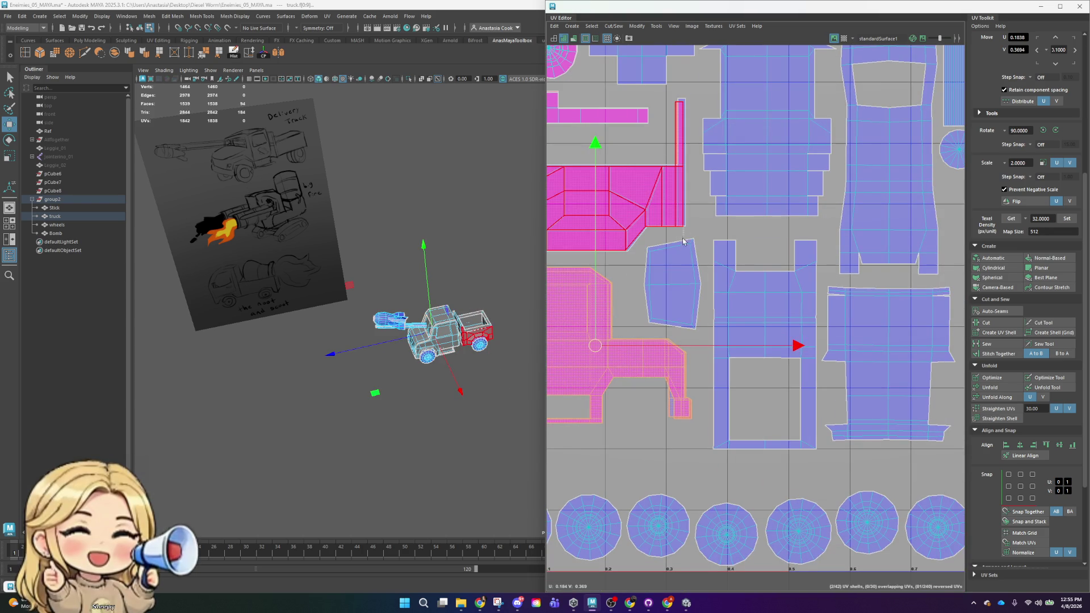
pyautogui.click(700, 246)
pyautogui.click(784, 319)
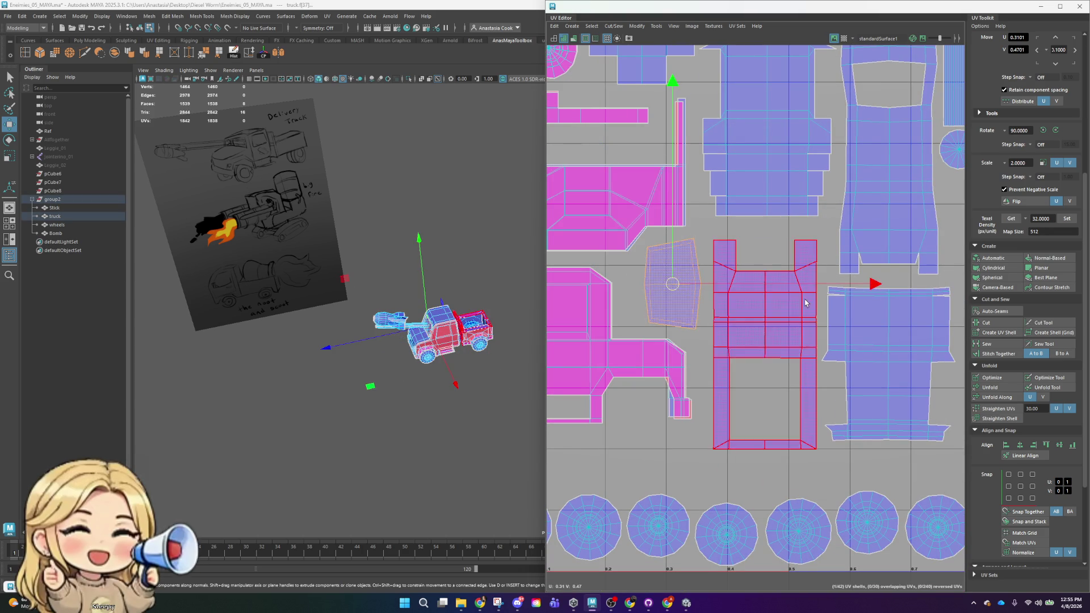
pyautogui.keyDown('alt'); pyautogui.moveTo(787, 321); pyautogui.dragTo(872, 303, button='middle'); pyautogui.keyUp('alt')
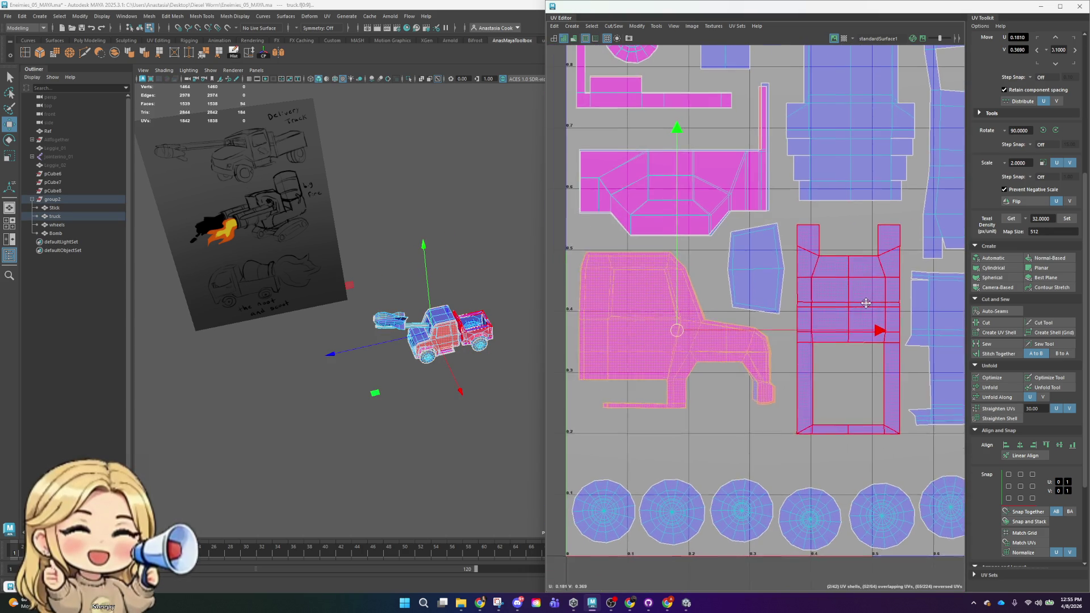
pyautogui.click(763, 275)
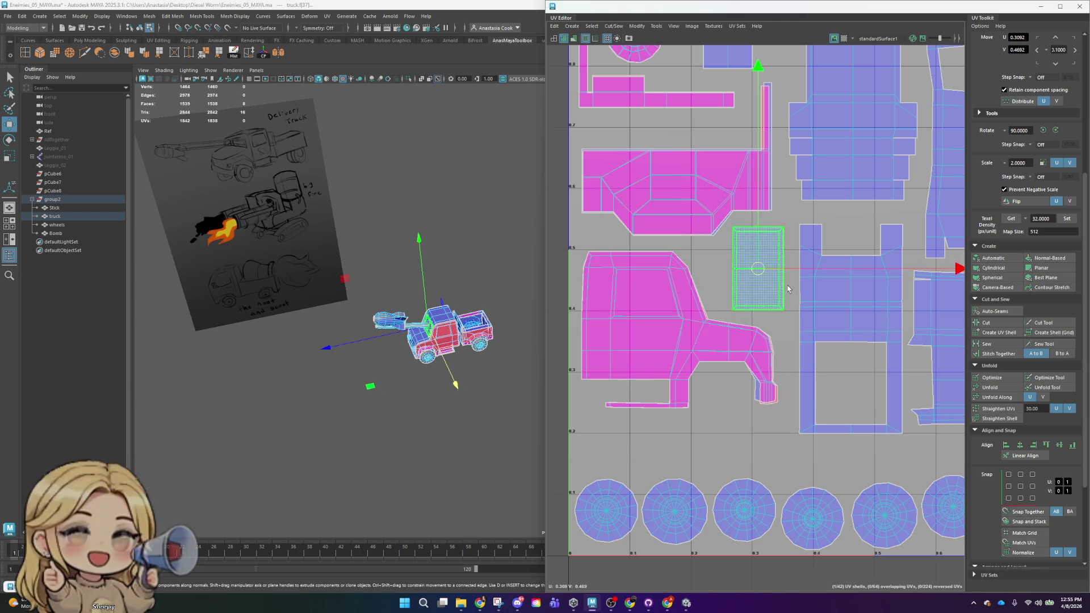
pyautogui.click(748, 439)
pyautogui.scroll(-5, 771, 433)
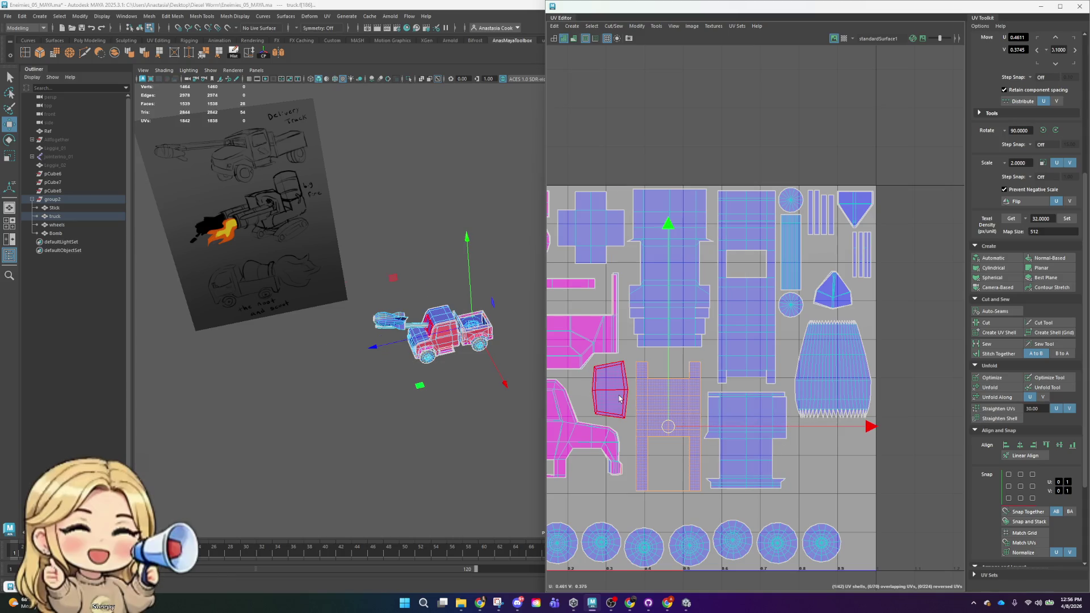
pyautogui.scroll(4, 792, 385)
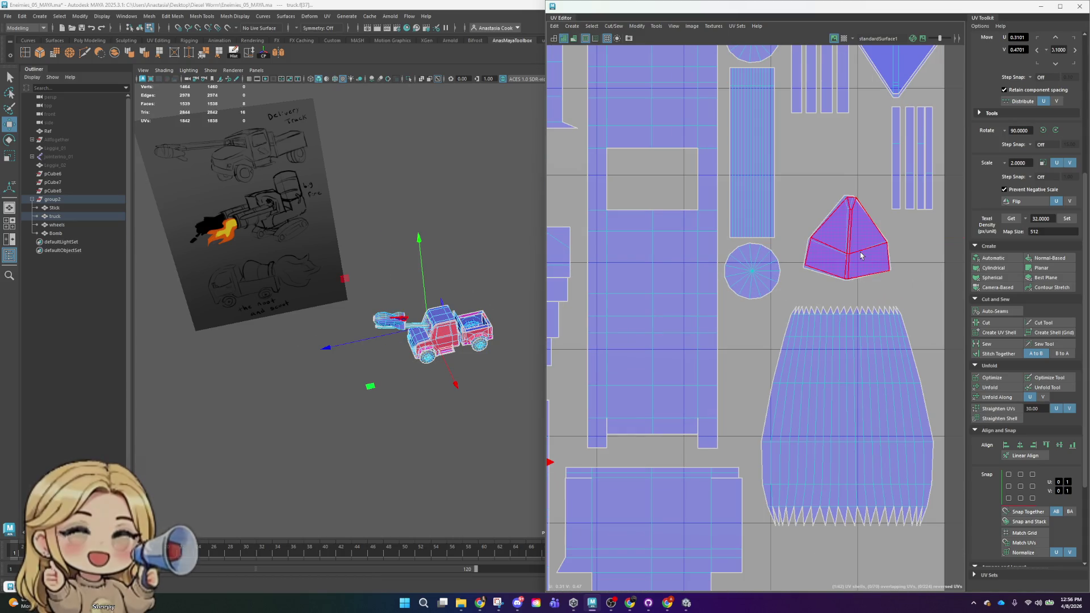
# - Select the pyramid-shaped bomb shell, toggle rotate and move tools, and frame the 0–1 tile
pyautogui.click(830, 251)
pyautogui.scroll(-2, 843, 375)
pyautogui.click(743, 358)
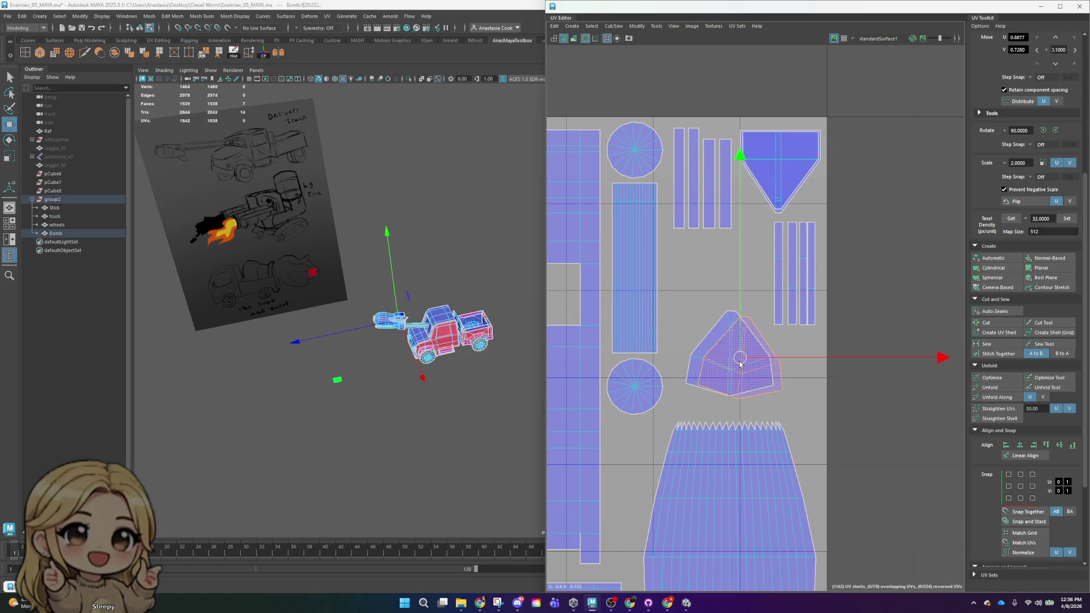
pyautogui.scroll(2, 750, 332)
pyautogui.press('e')
pyautogui.press('w')
pyautogui.press('e')
pyautogui.scroll(-2, 840, 384)
pyautogui.scroll(-4, 840, 384)
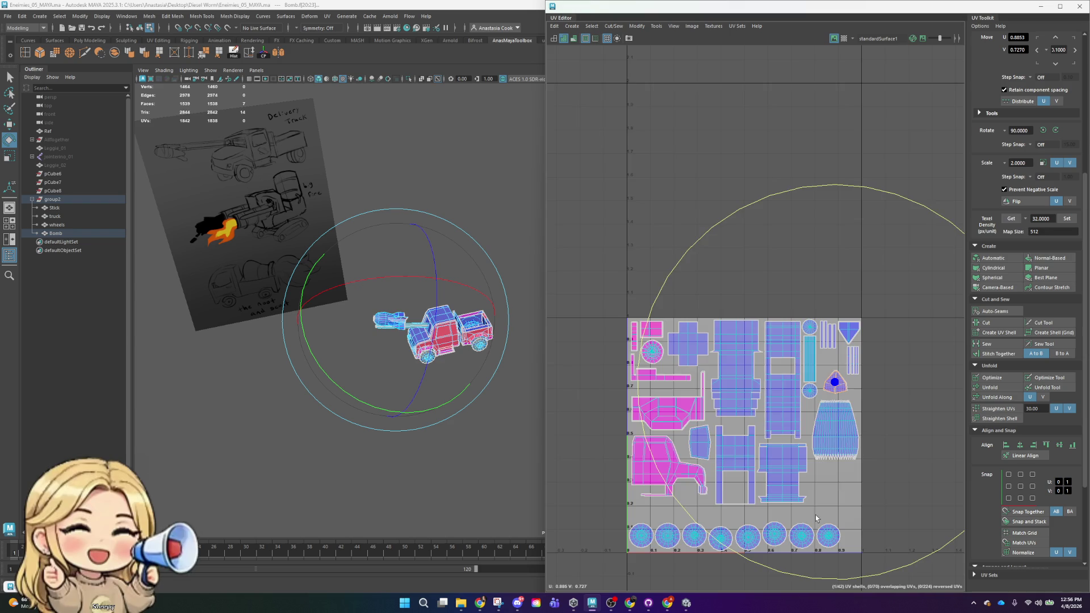
pyautogui.keyDown('alt'); pyautogui.moveTo(884, 404); pyautogui.dragTo(883, 282, button='middle'); pyautogui.keyUp('alt')
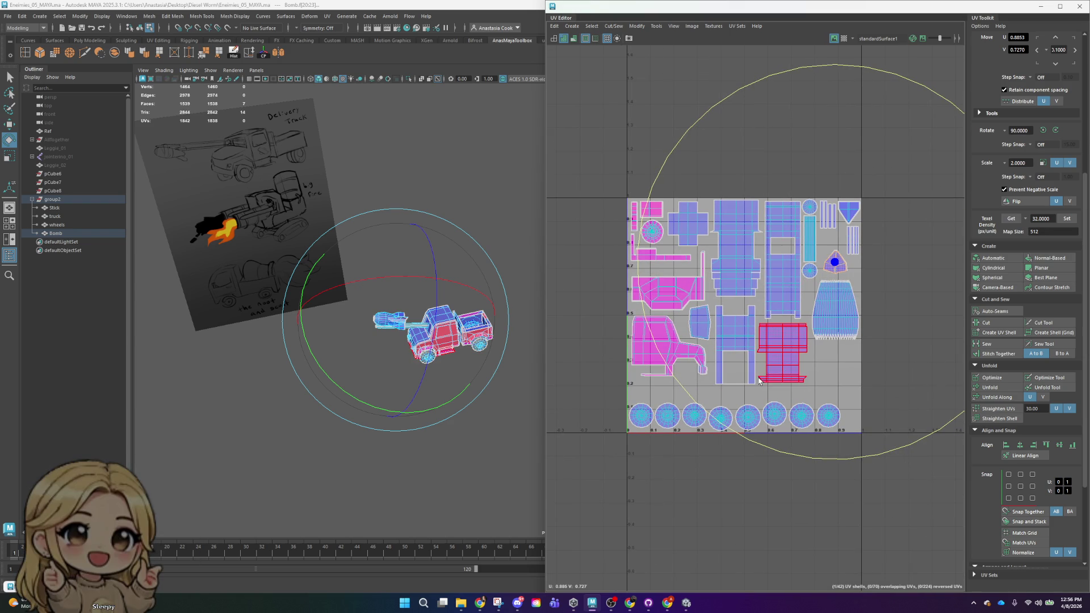
pyautogui.scroll(-2, 738, 348)
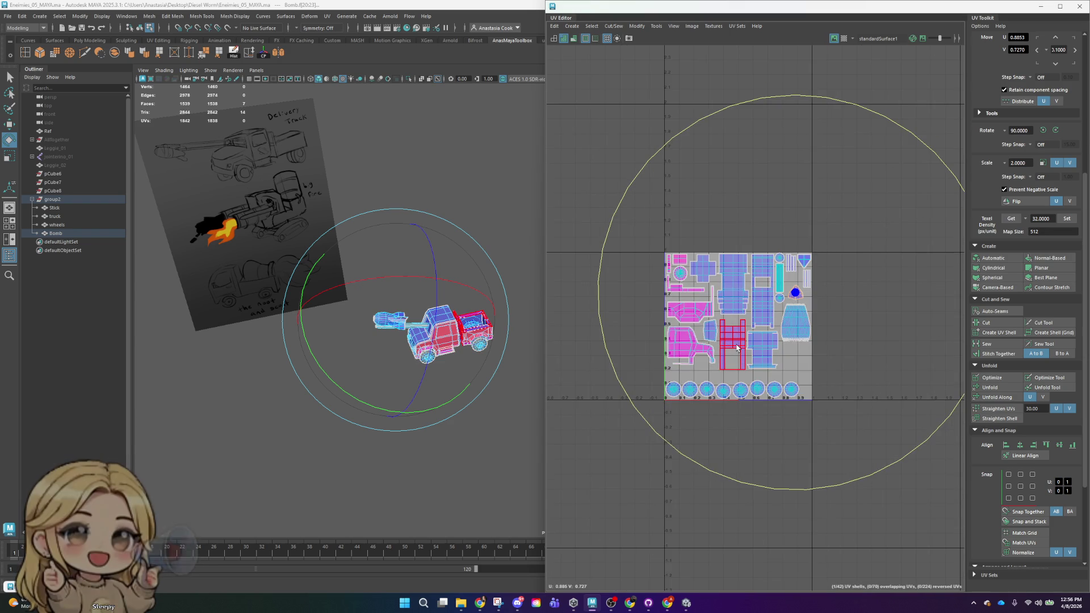
pyautogui.scroll(1, 732, 360)
pyautogui.scroll(1, 732, 359)
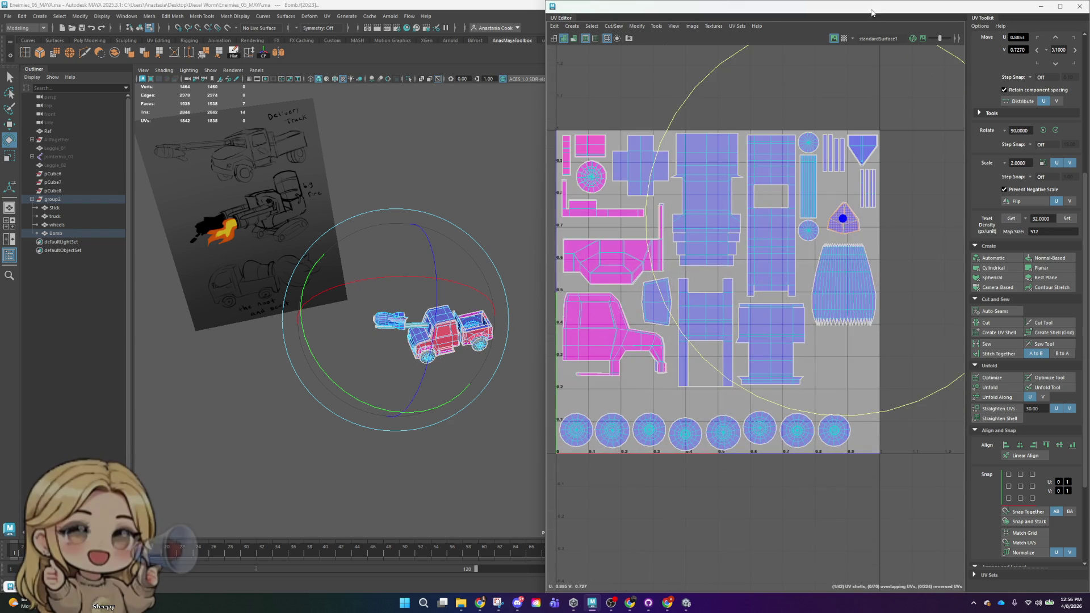
# - Float the UV Editor as a small window, clear the scene selection and orbit around the truck
pyautogui.moveTo(973, 8); pyautogui.dragTo(946, 73)
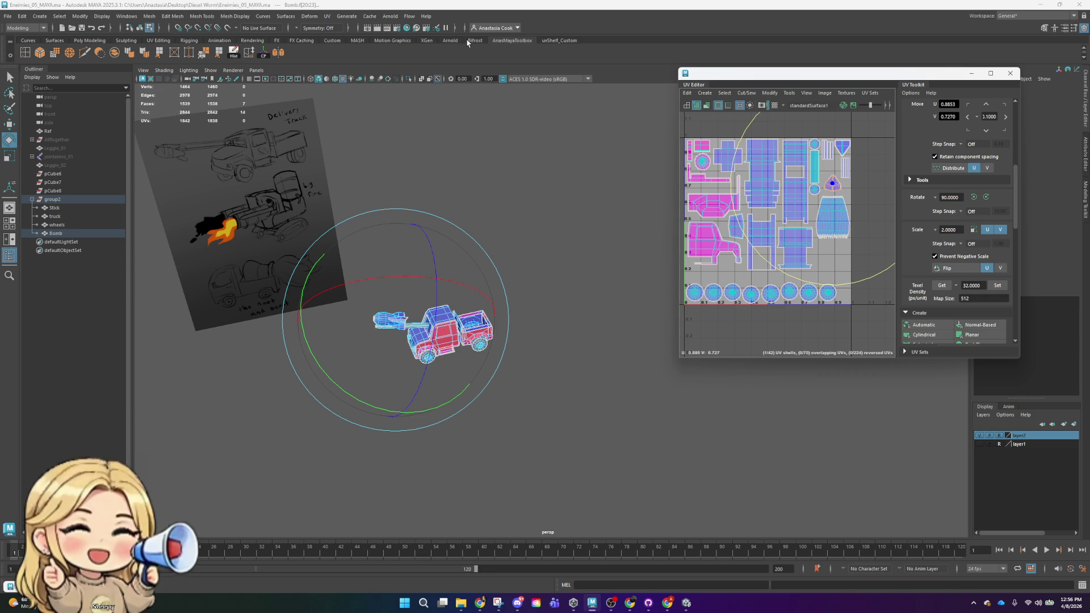
pyautogui.click(571, 216)
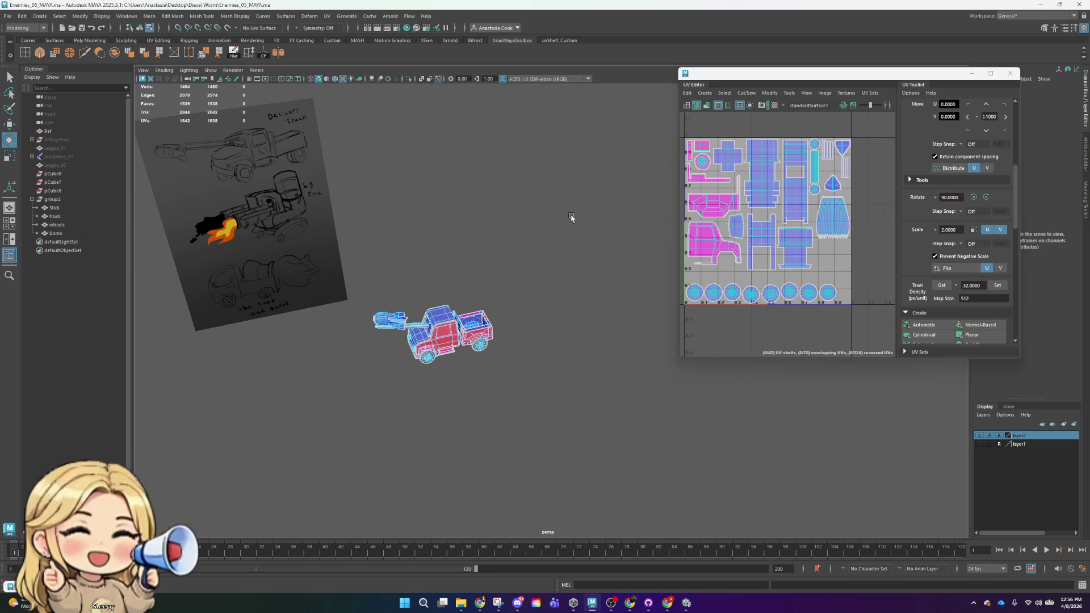
pyautogui.moveTo(598, 314)
pyautogui.keyDown('alt'); pyautogui.mouseDown()
pyautogui.moveTo(563, 292)
pyautogui.moveTo(640, 304)
pyautogui.moveTo(573, 315)
pyautogui.mouseUp(); pyautogui.keyUp('alt')
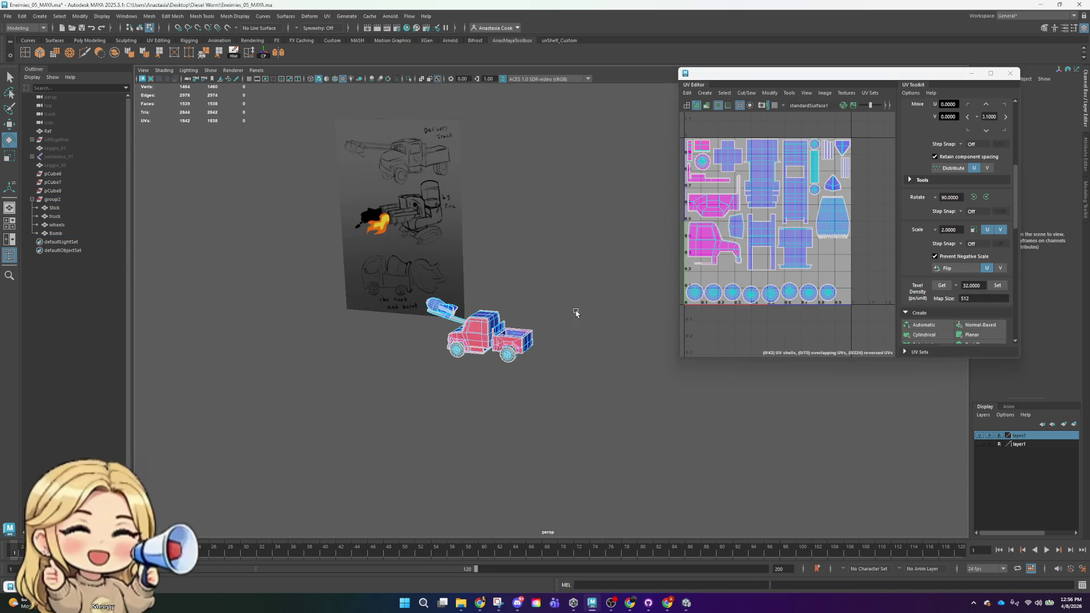